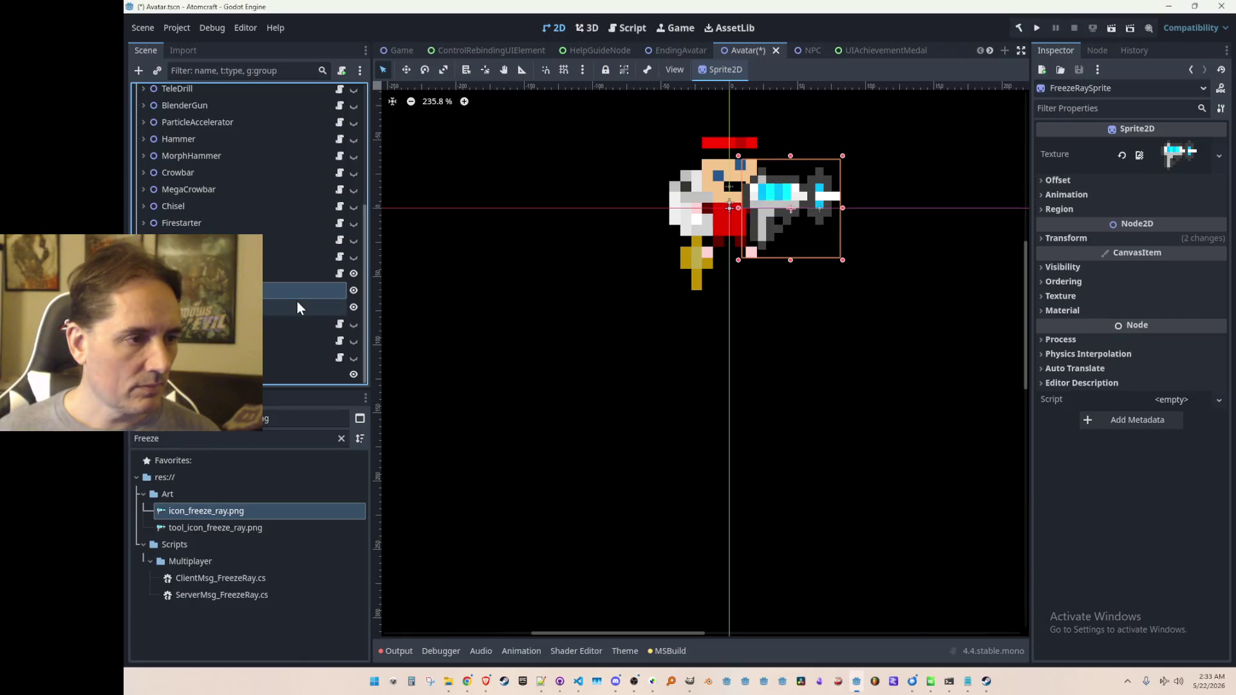
Step: Rename LaserOrigin to FreezeRayOrigin, move it to the freeze ray gun's tip, and save the Avatar scene
left_click(297, 307)
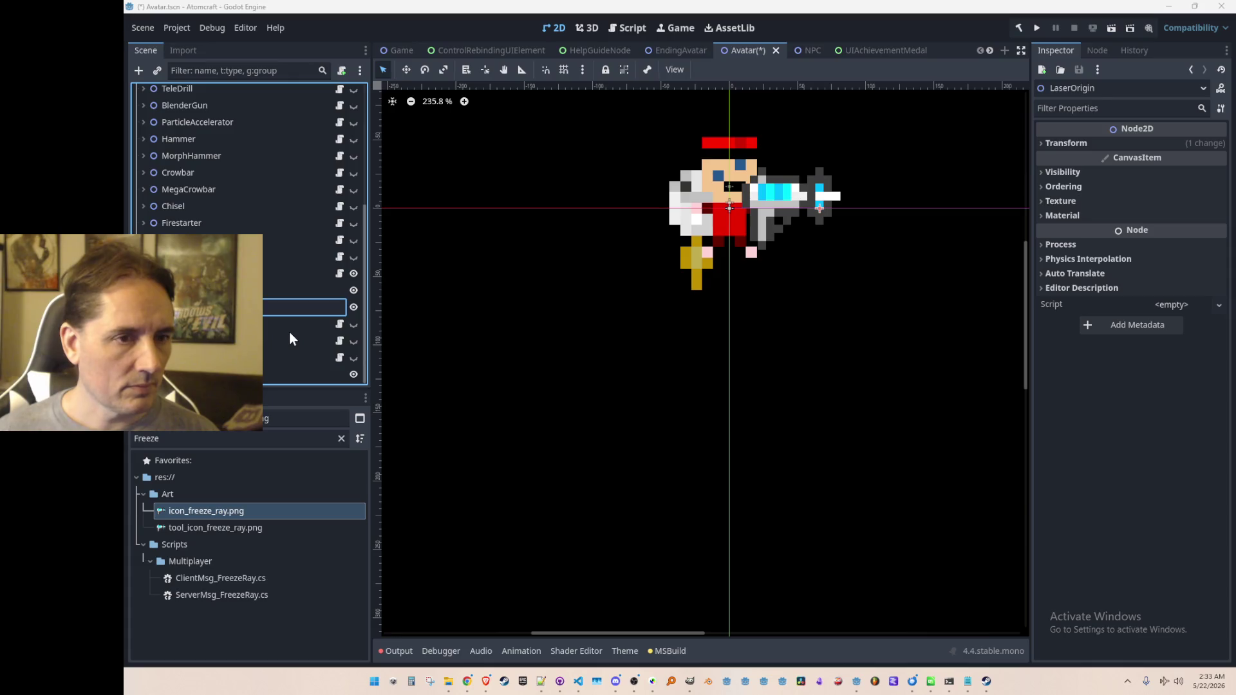
key("Return")
left_click(406, 71)
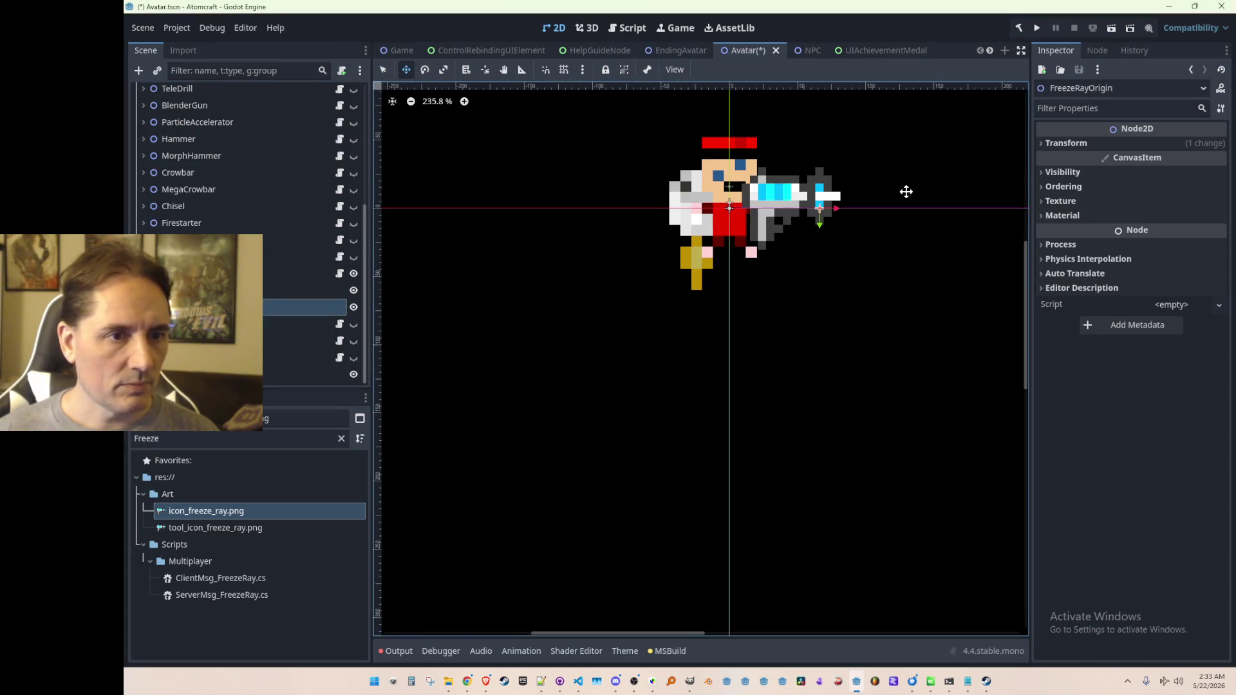
scroll(858, 188, "up", 10)
scroll(842, 289, "up", 1)
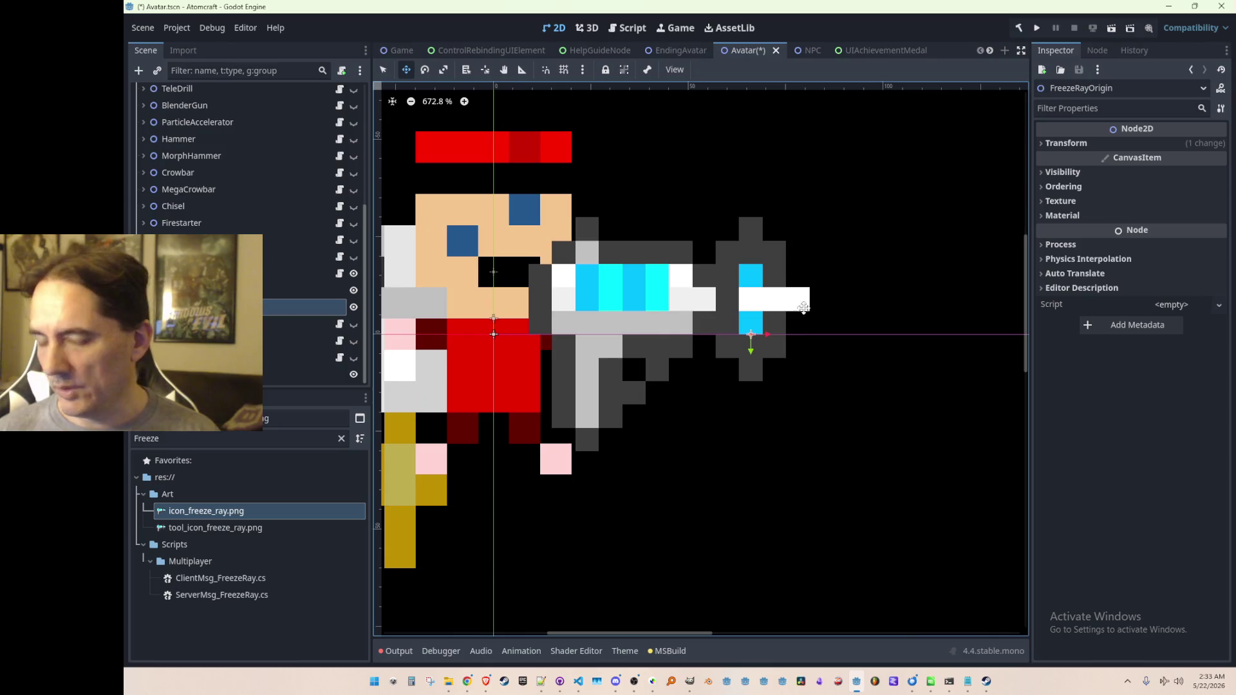
left_click_drag(755, 344, 821, 310)
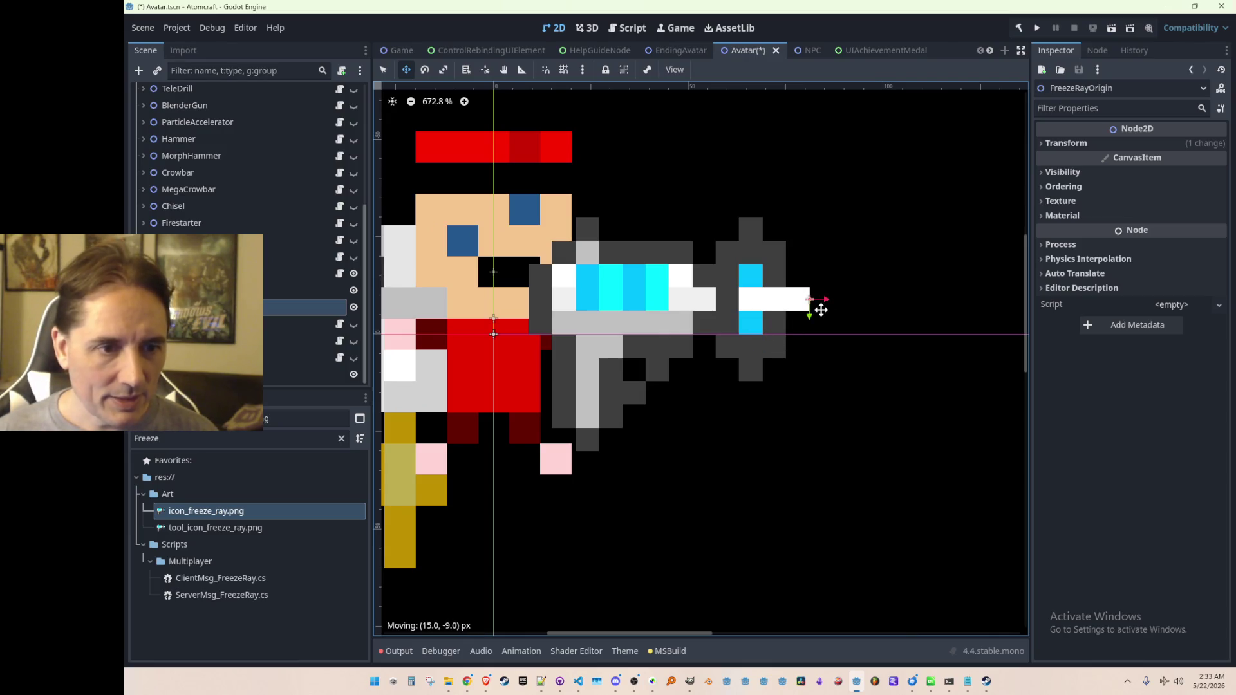
scroll(811, 329, "down", 13)
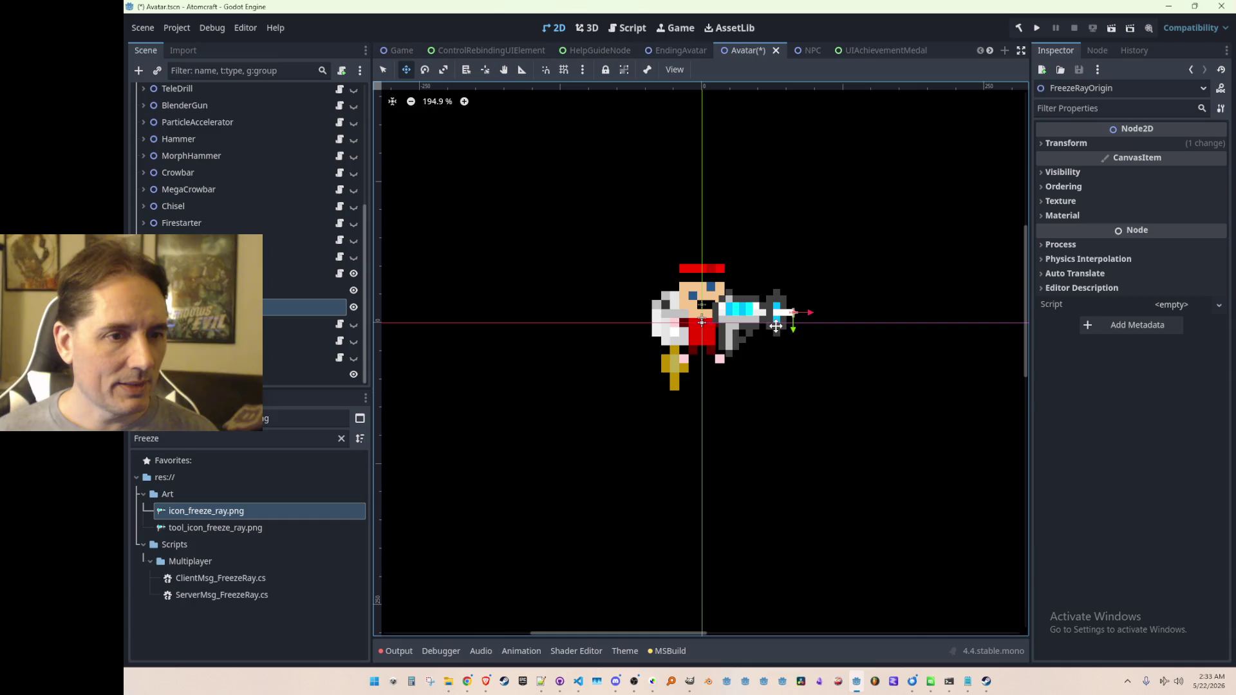
left_click(193, 290)
scroll(567, 356, "up", 2)
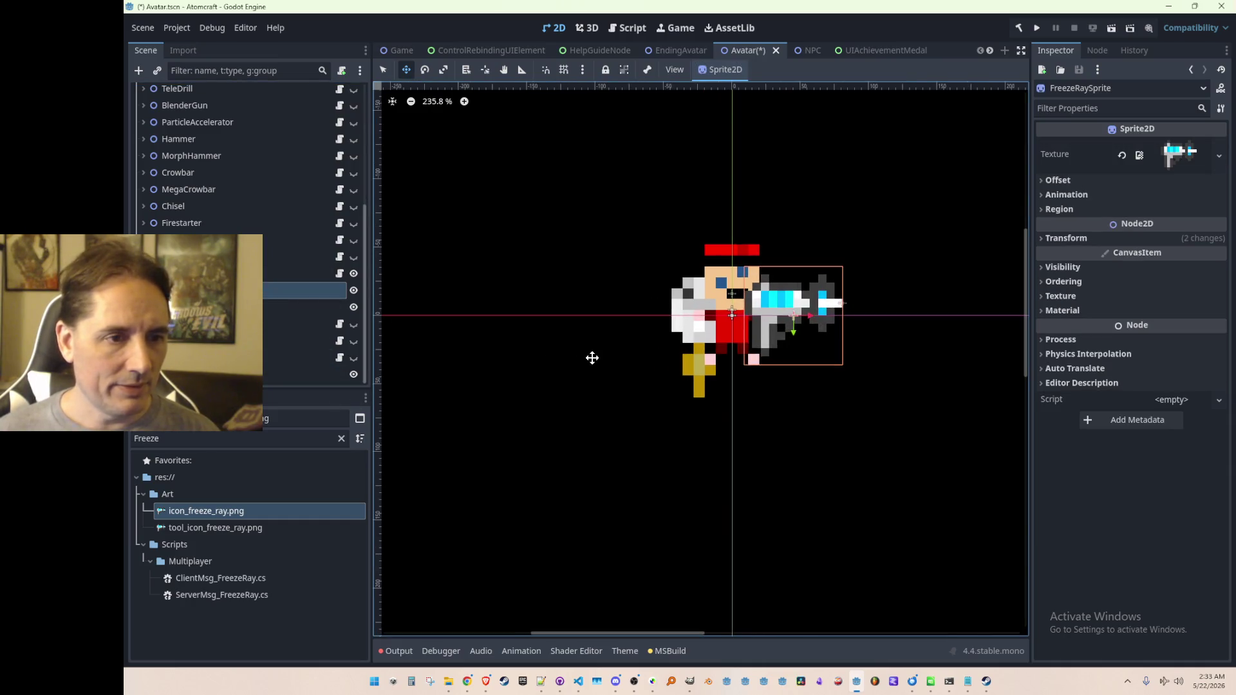
key("ctrl+s")
Step: Test-rotate the FreezeRay node around its pivot and save the Avatar scene again
left_click(277, 274)
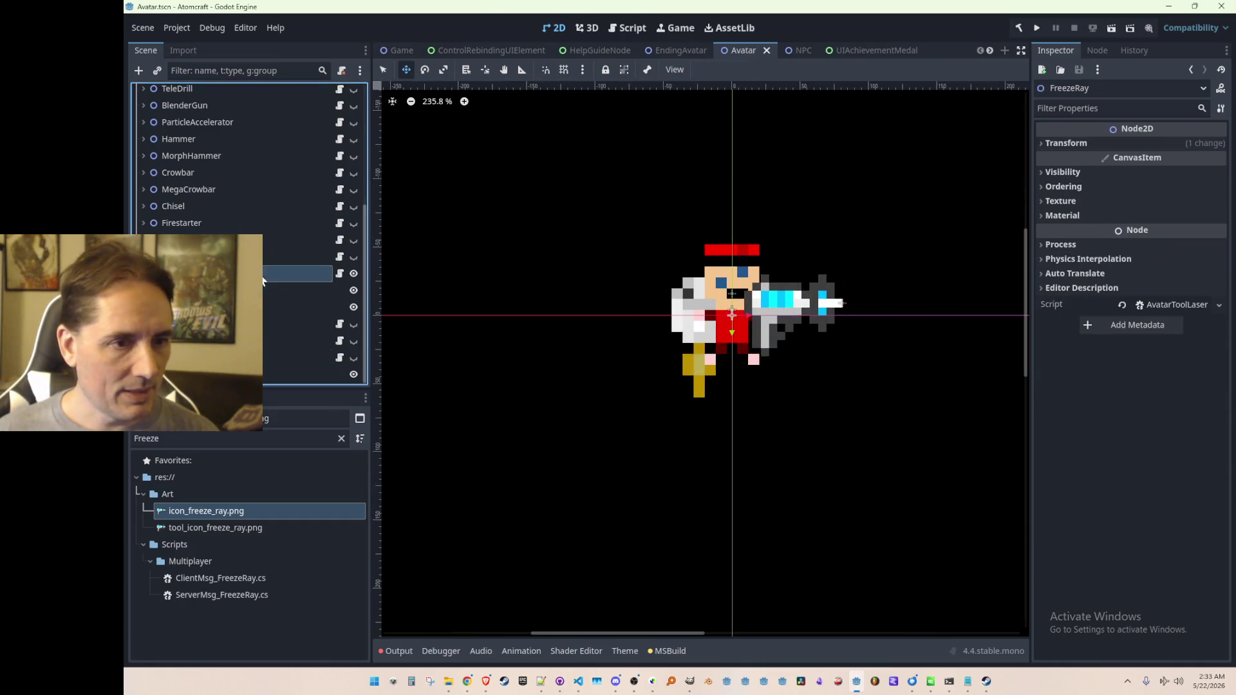
left_click(425, 69)
mouse_move(786, 303)
left_mouse_down()
mouse_move(820, 407)
mouse_move(581, 214)
mouse_move(914, 415)
mouse_move(860, 349)
mouse_move(844, 303)
left_mouse_up()
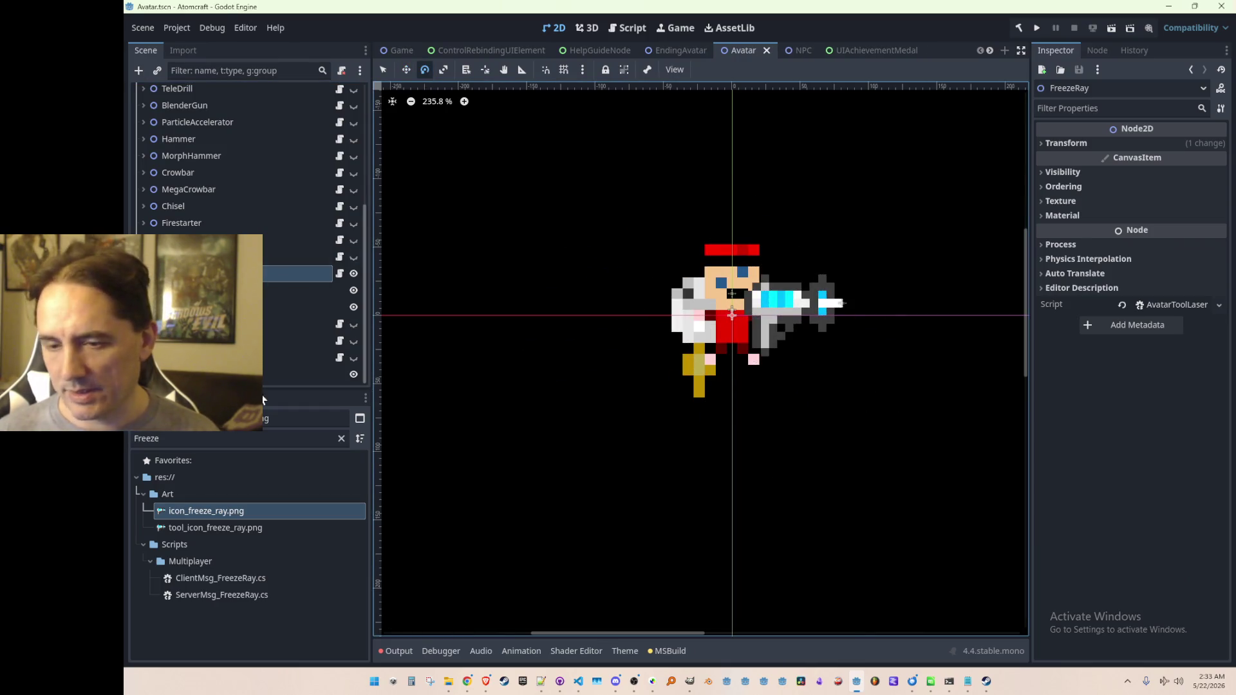
key("ctrl+s")
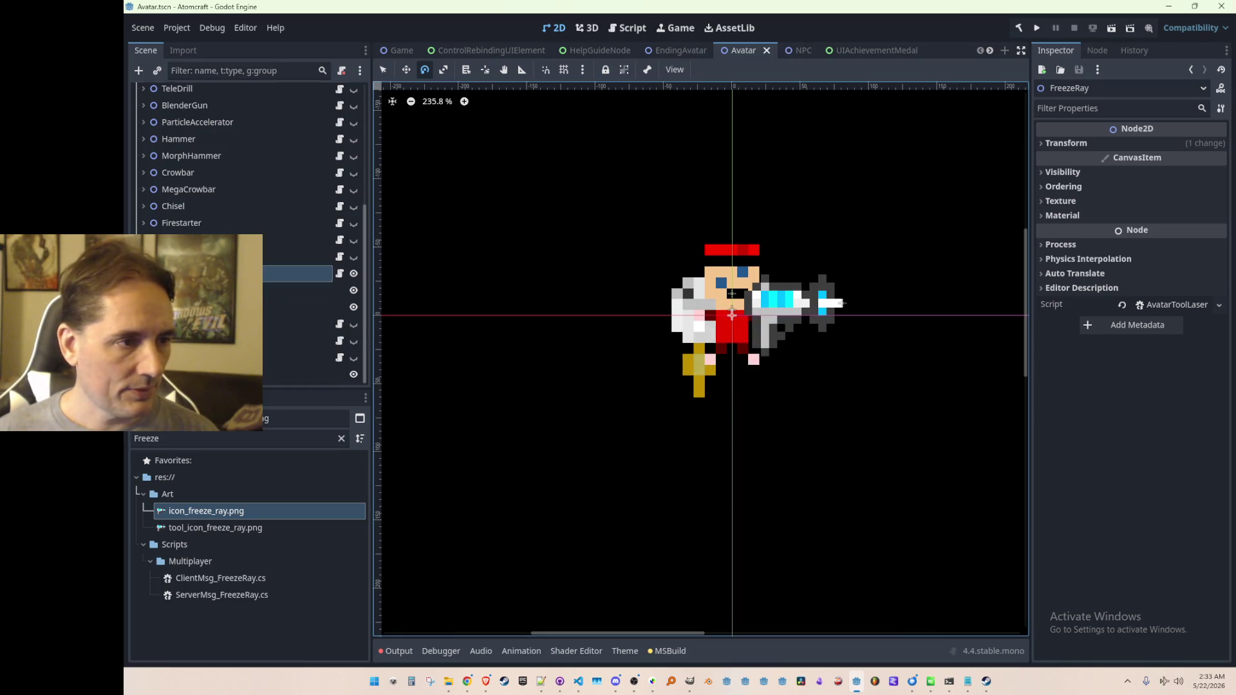
scroll(329, 287, "up", 2)
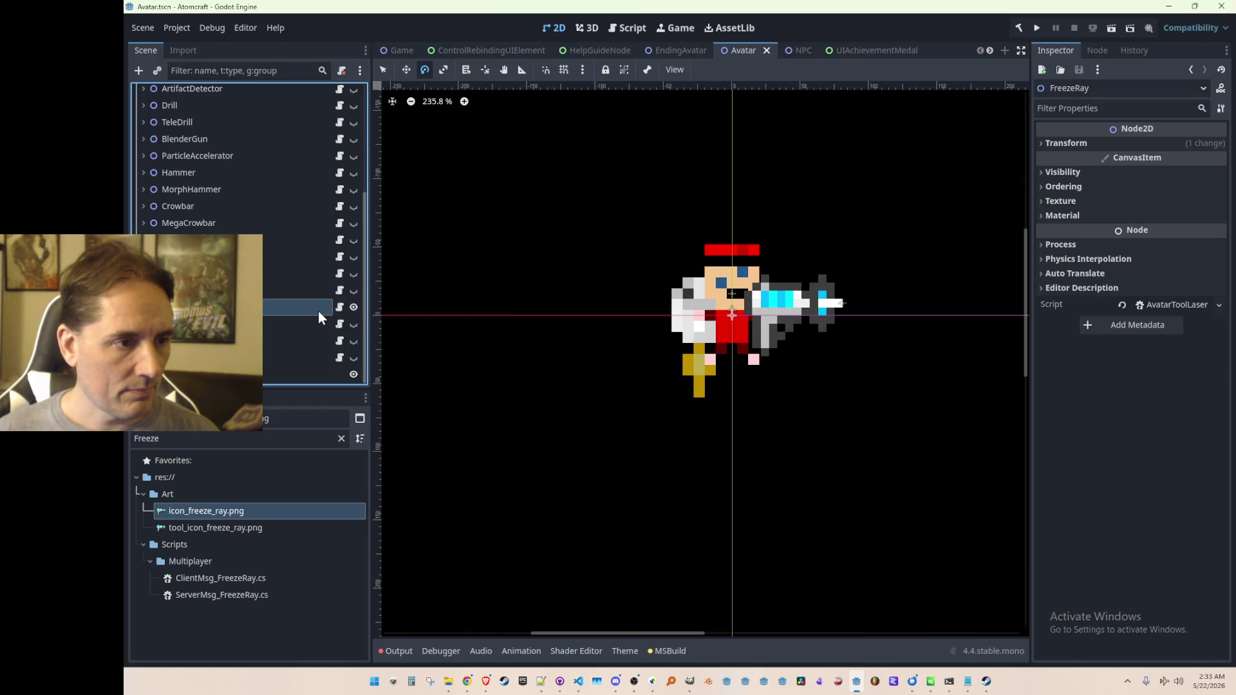
Step: Detach the laser script from FreezeRay and filter the FileSystem dock for 'avatartool'
right_click(318, 311)
left_click(343, 409)
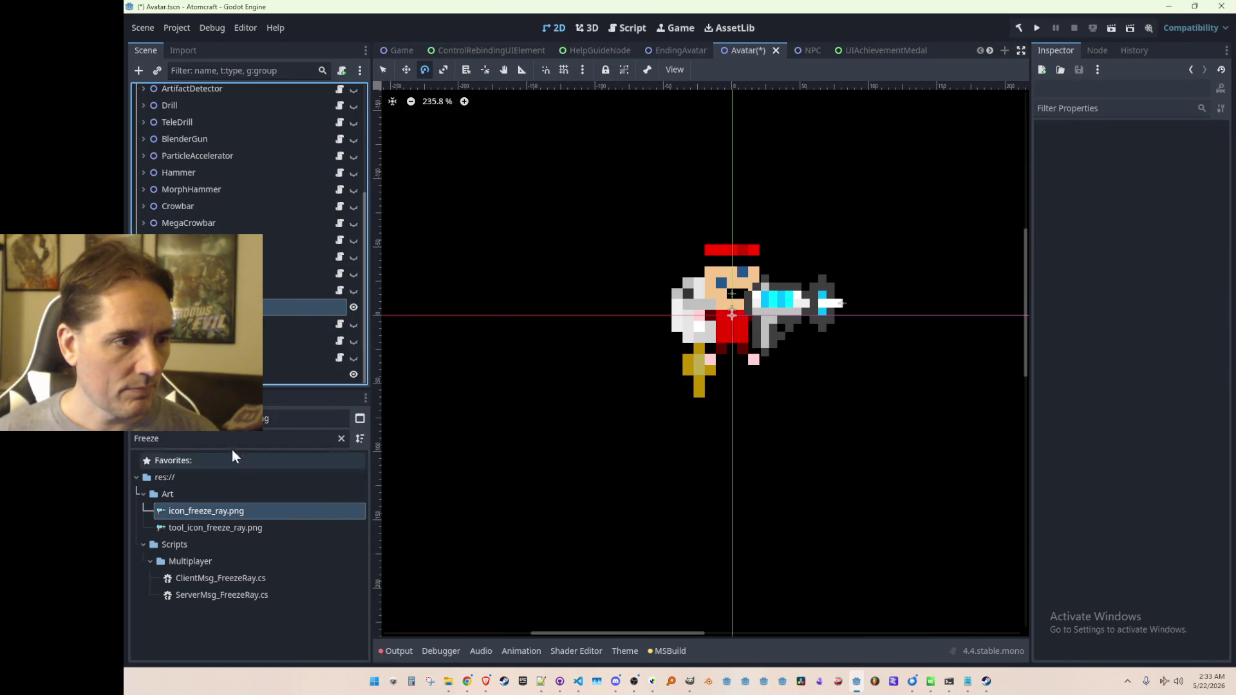
double_click(247, 443)
type("avatartool")
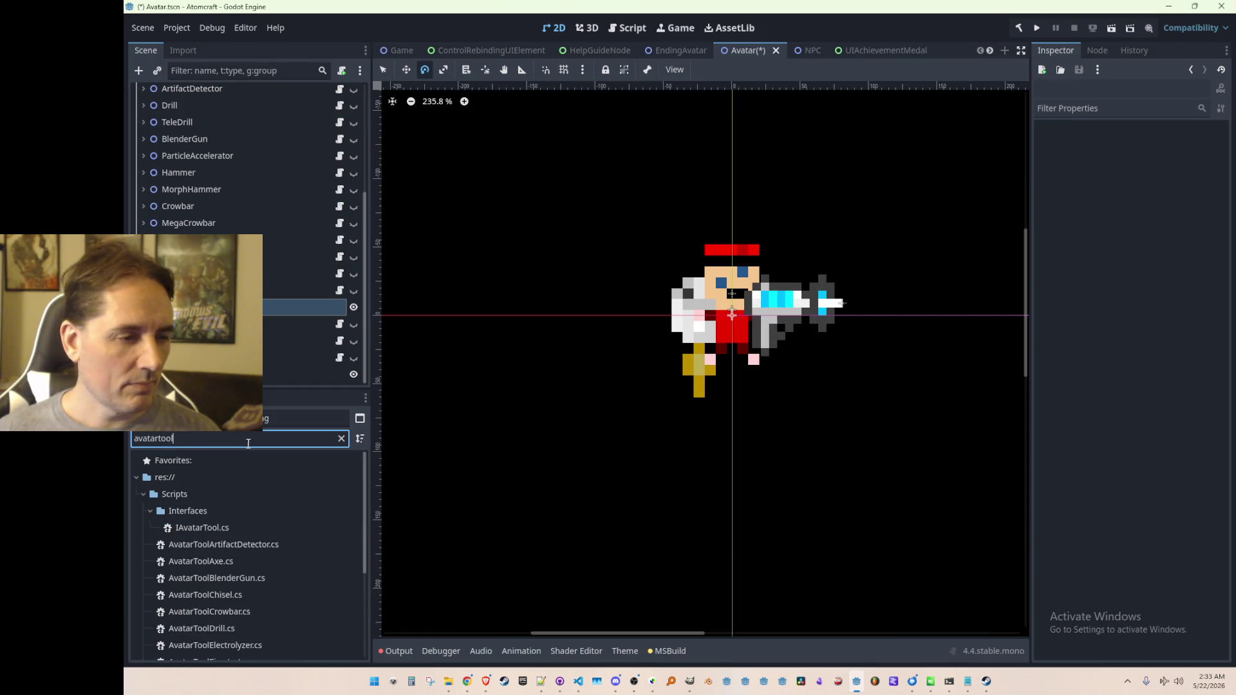
scroll(263, 547, "down", 3)
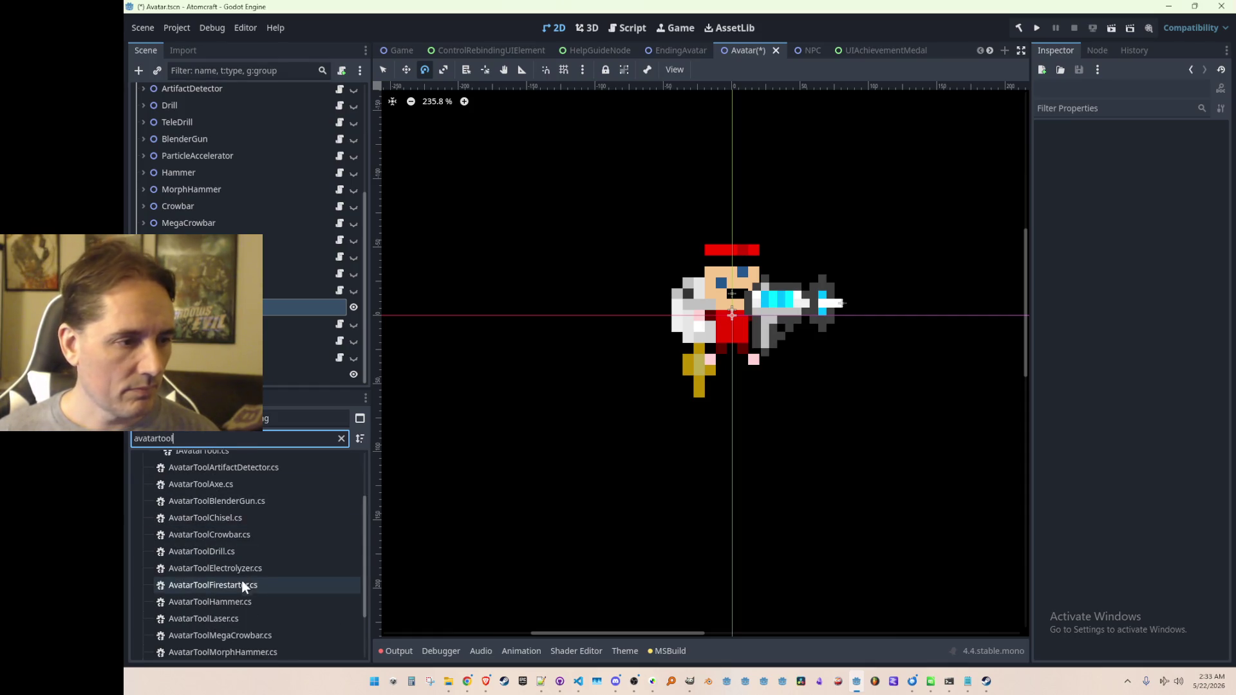
Step: Inspect the AvatarToolLaser.cs code, then return to the Godot editor
left_click(237, 619)
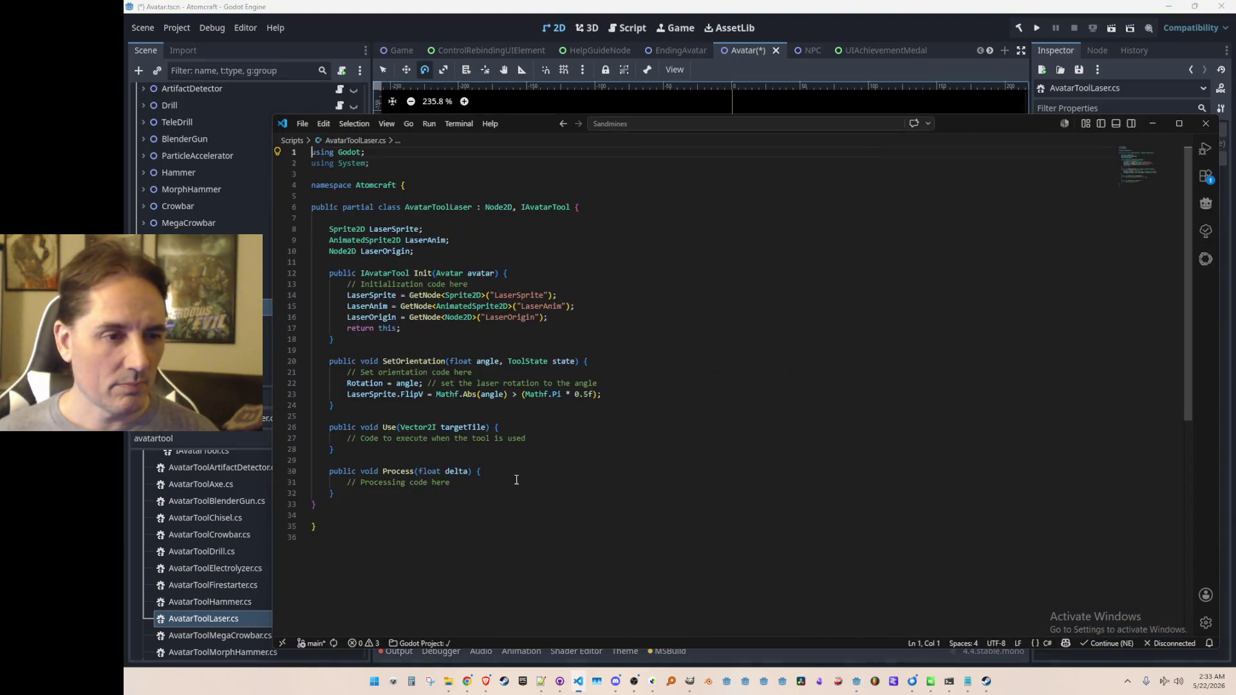
scroll(668, 399, "down", 1)
left_click(635, 372)
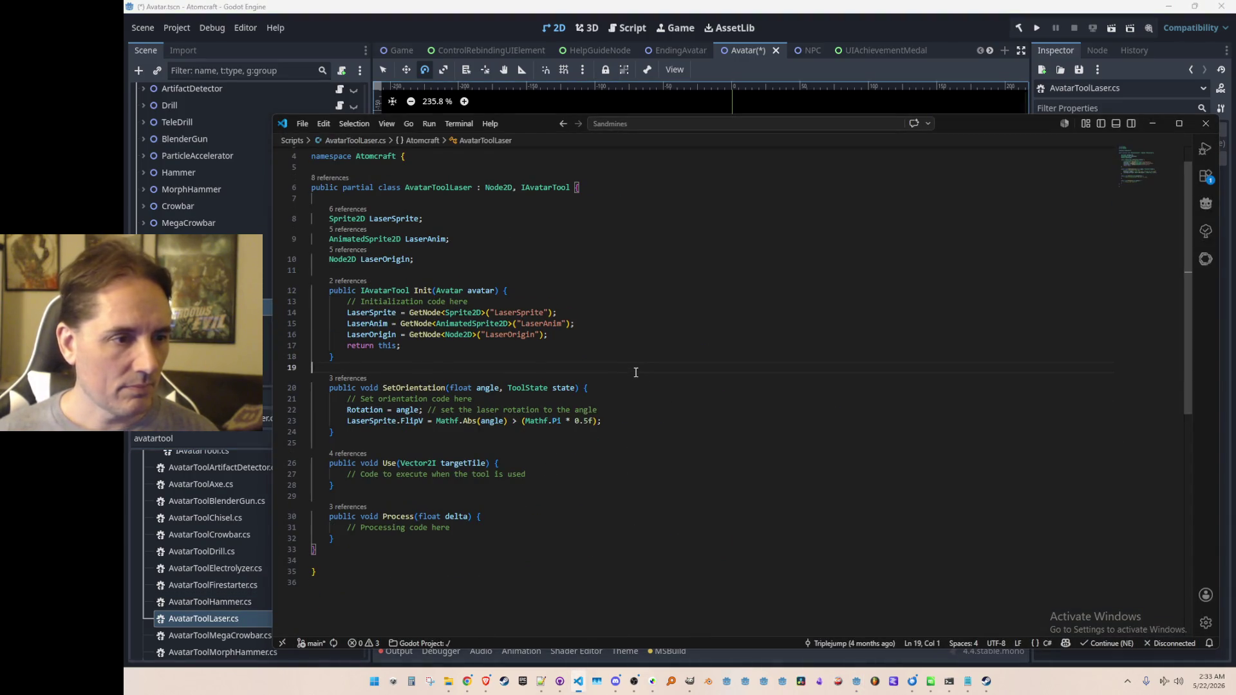
left_click(511, 26)
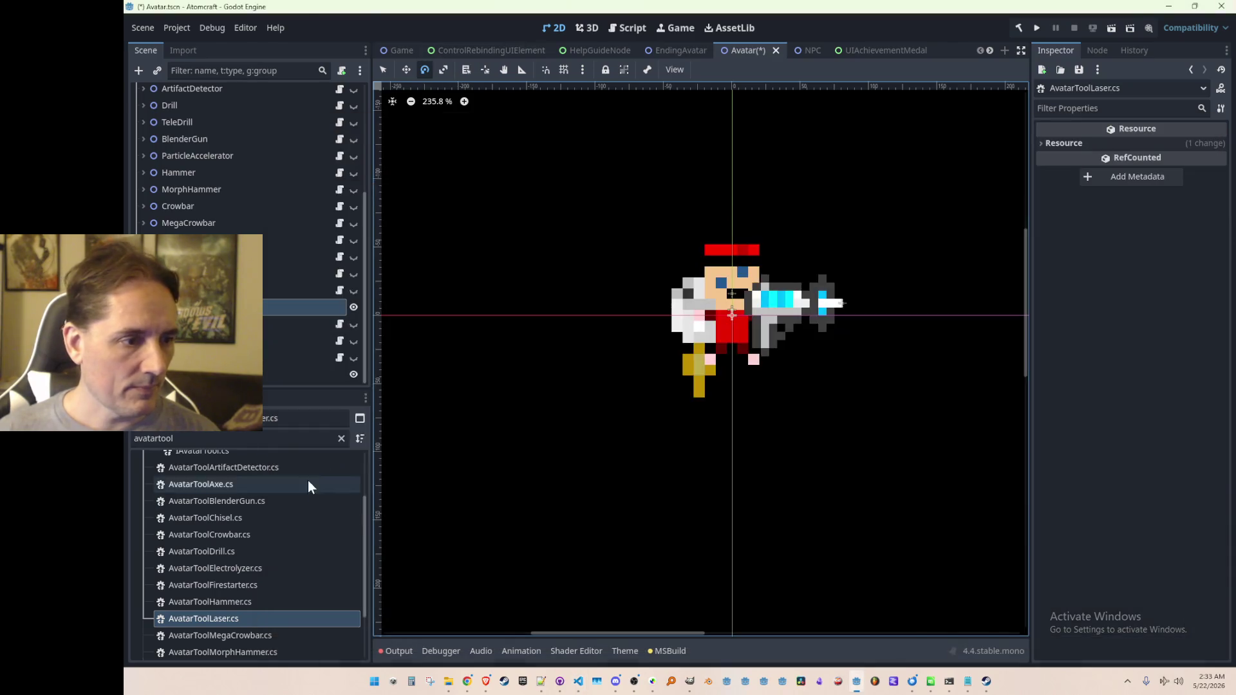
scroll(307, 480, "down", 2)
Step: Duplicate AvatarToolLaser.cs as AvatarToolFreezeRay.cs
right_click(242, 542)
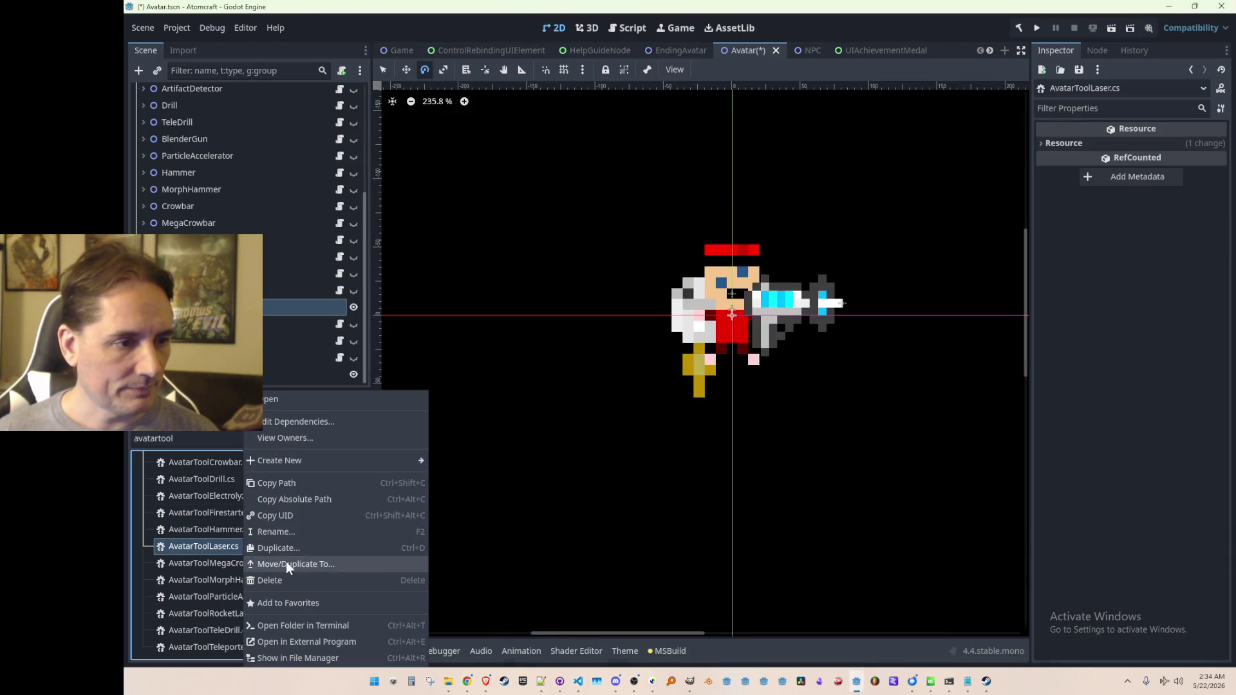
key("Escape")
key("ctrl+d")
key("BackSpace")
key("BackSpace")
key("BackSpace")
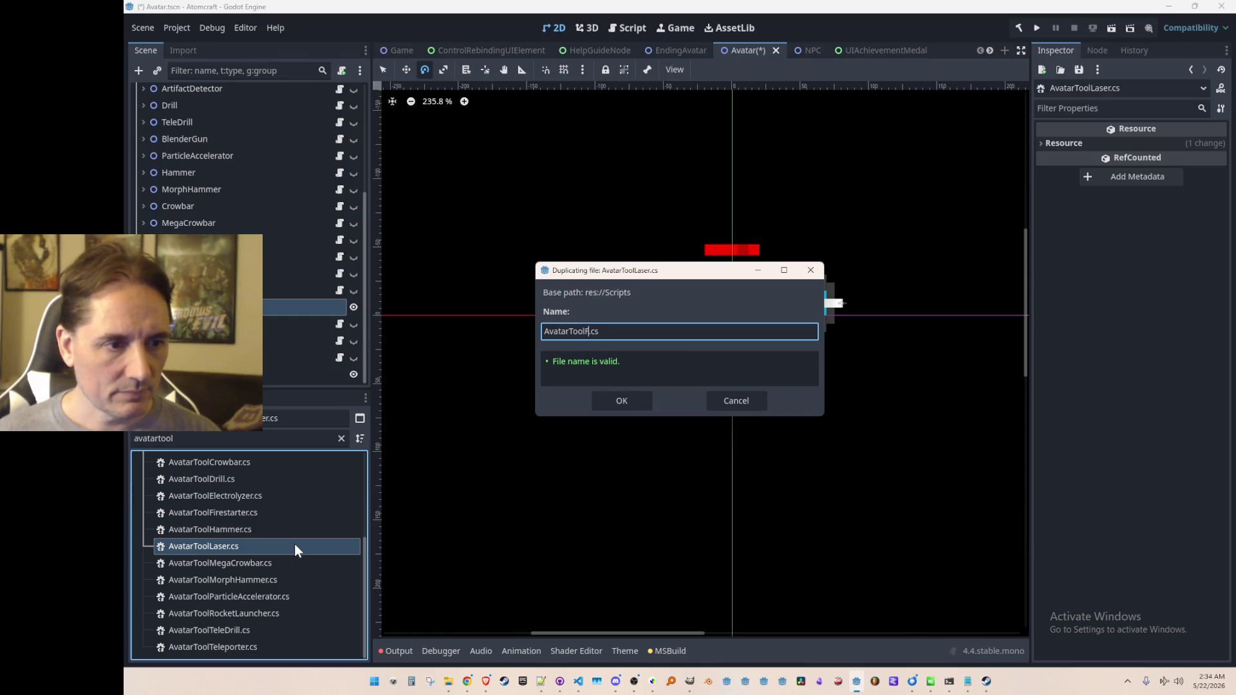
key("Return")
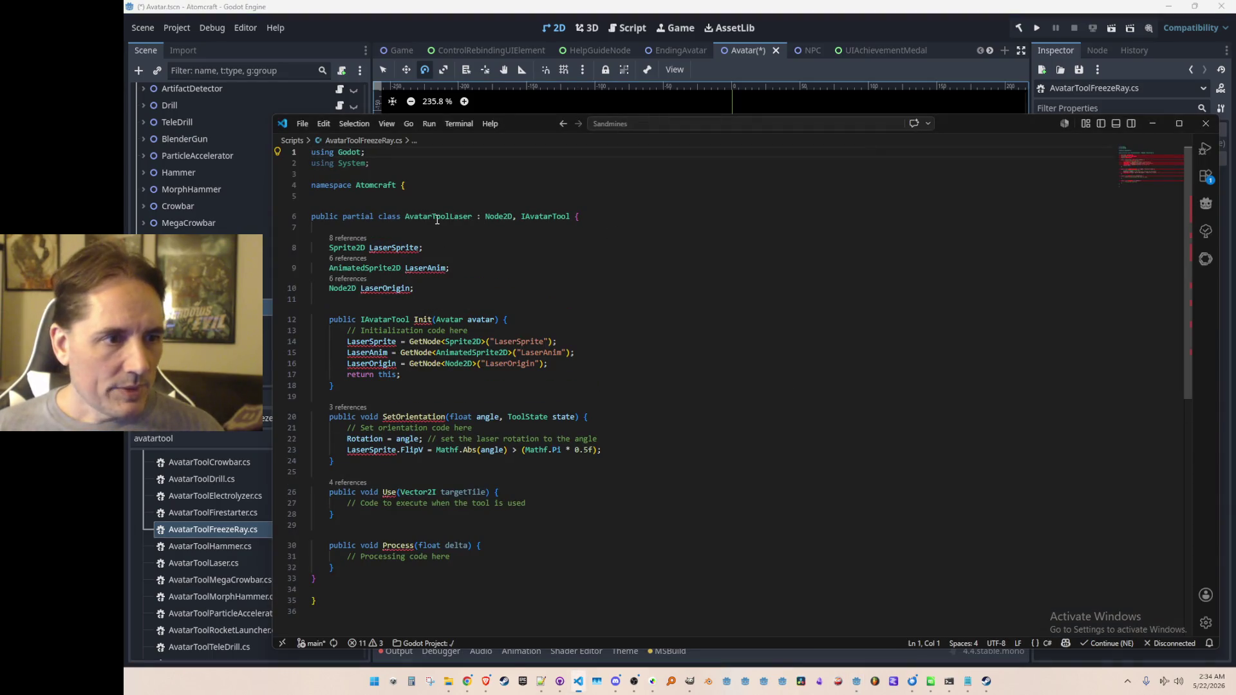
Step: Rename the class to AvatarToolFreezeRay and delete the LaserAnim declaration and lookup lines
double_click(436, 216)
type("AvatarToolFreezeRay")
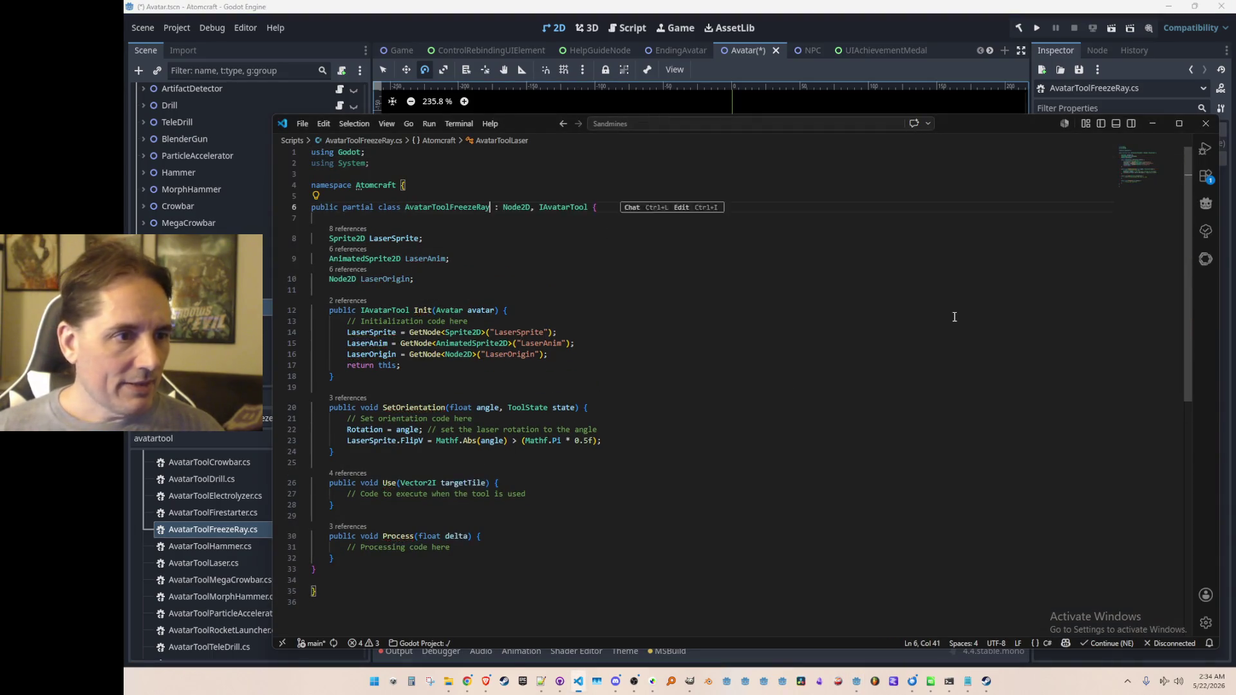
key("Down")
key("Down")
key("Down")
key("Up")
key("ctrl+shift+k")
key("Down")
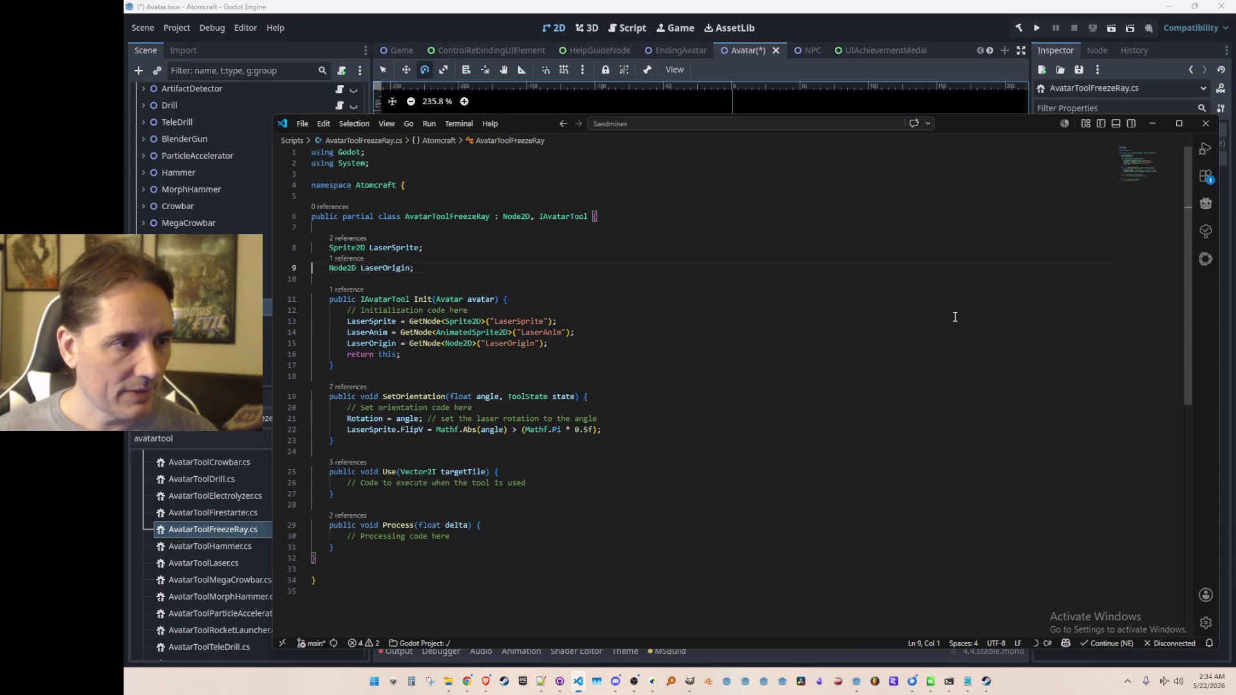
key("Down")
key("Down")
key("Down")
key("ctrl+shift+k")
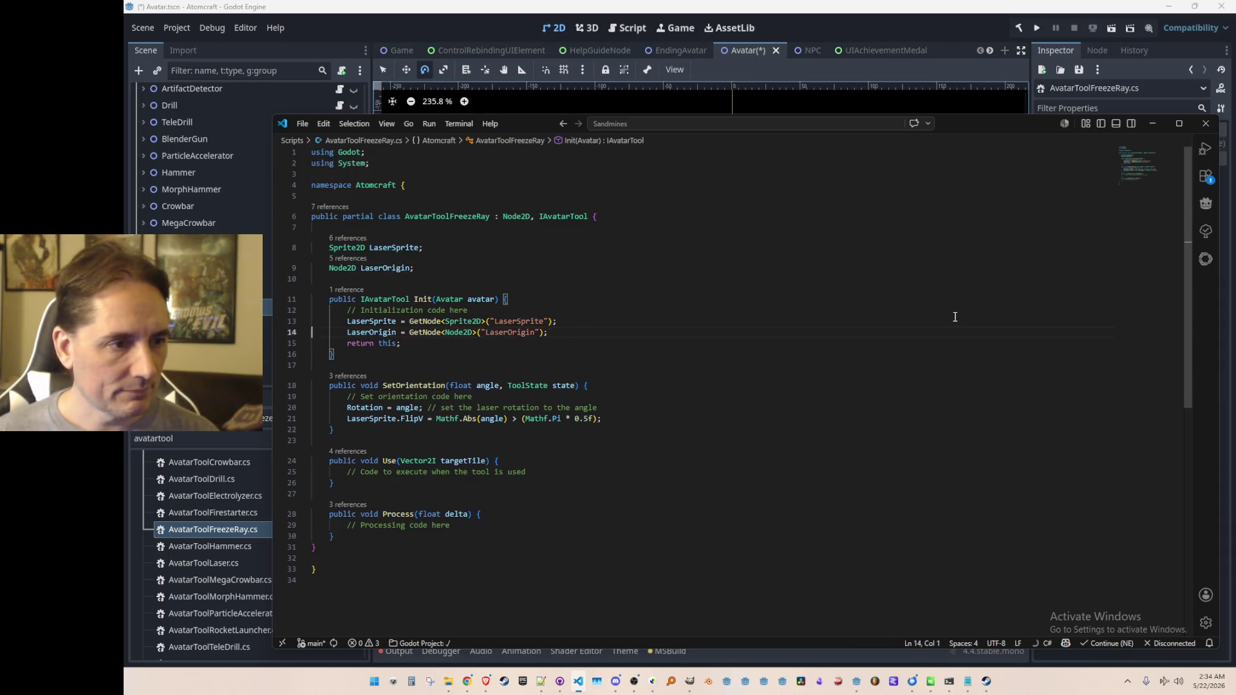
Step: Replace every LaserSprite in the file with FreezeRaySprite
key("Up")
key("Up")
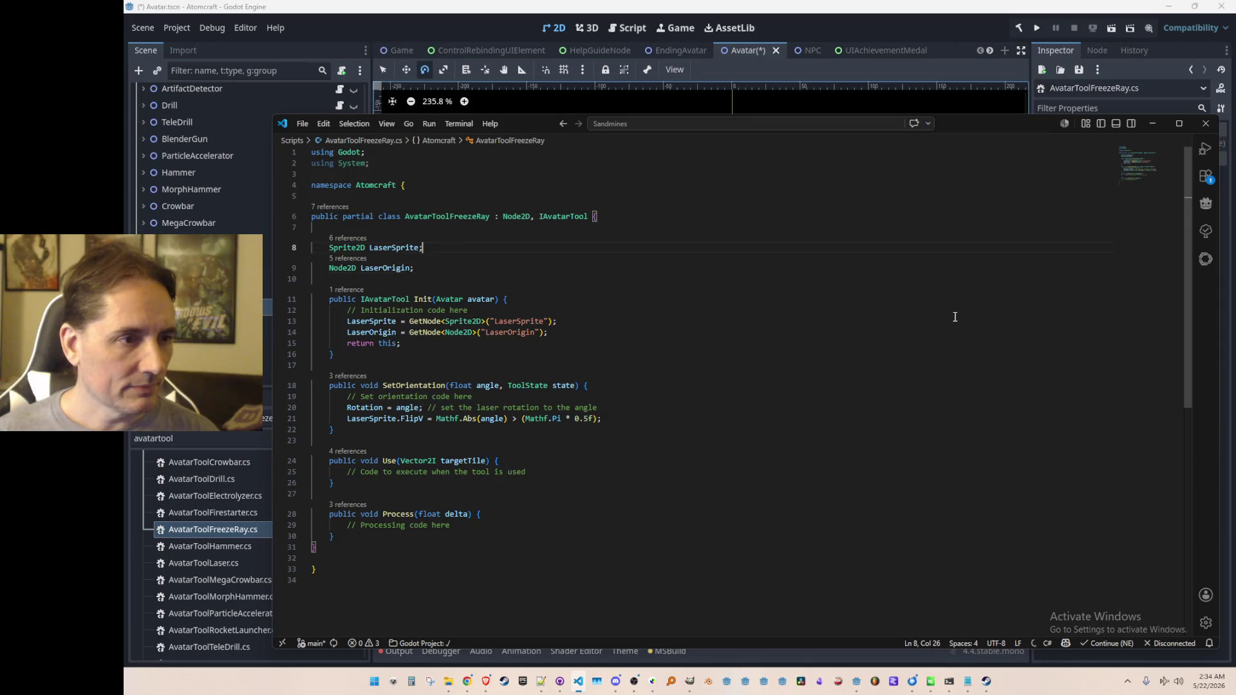
key("ctrl+Left")
key("ctrl+shift+Right")
key("ctrl+h")
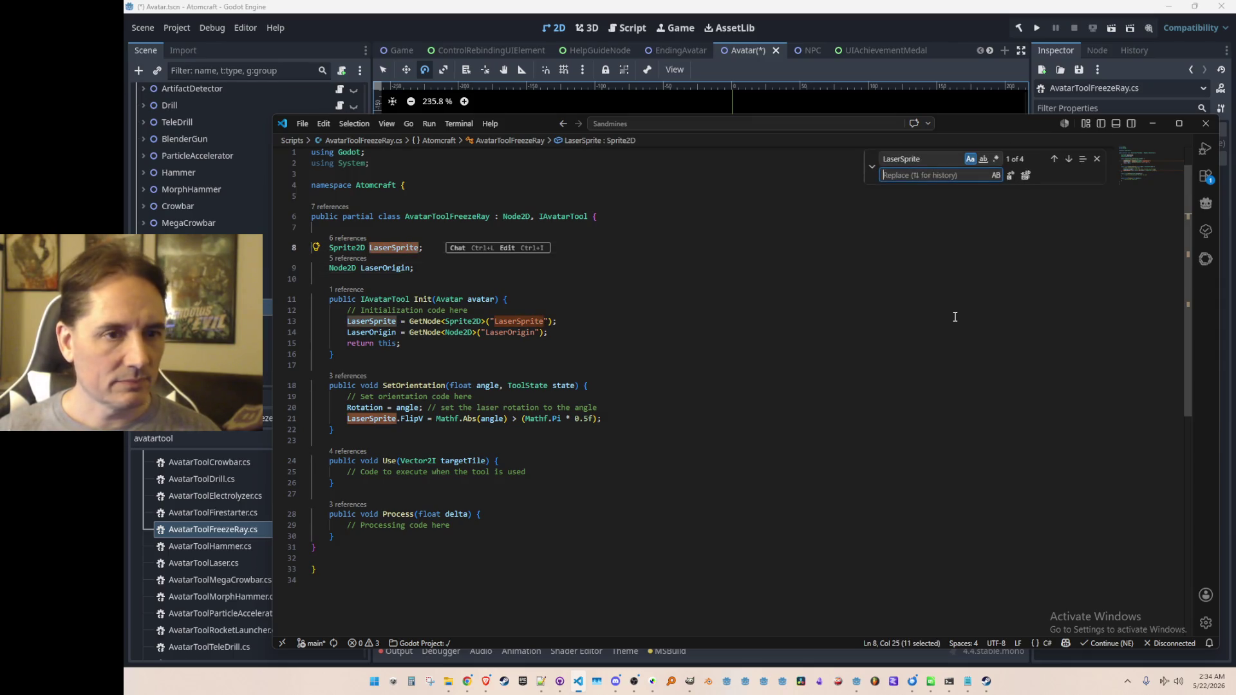
key("Up")
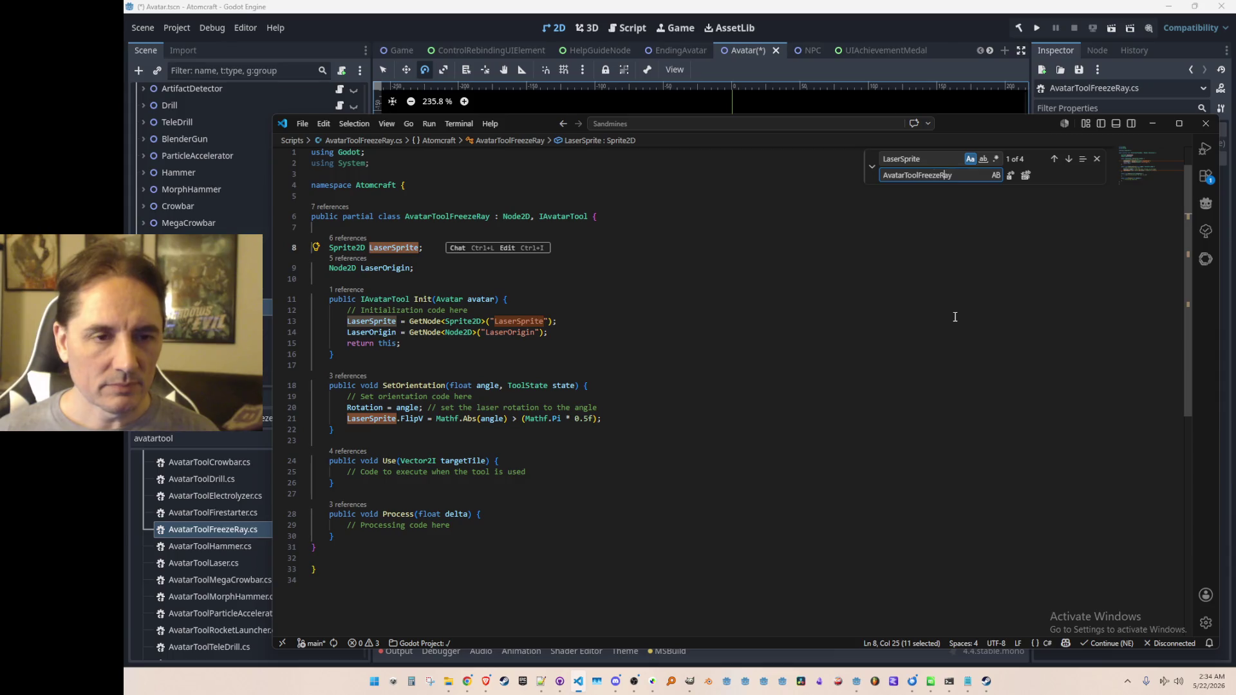
key("BackSpace")
type("FreezeRaySprite")
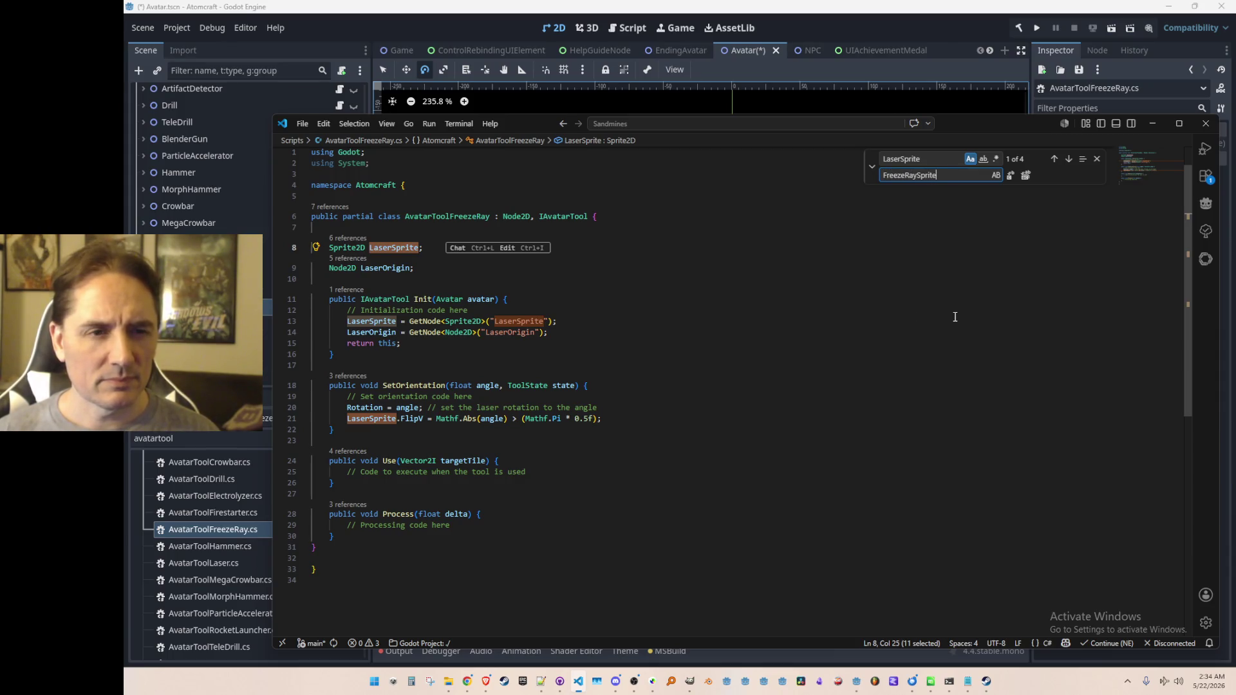
key("Return")
key("Return")
key("Return")
key("Escape")
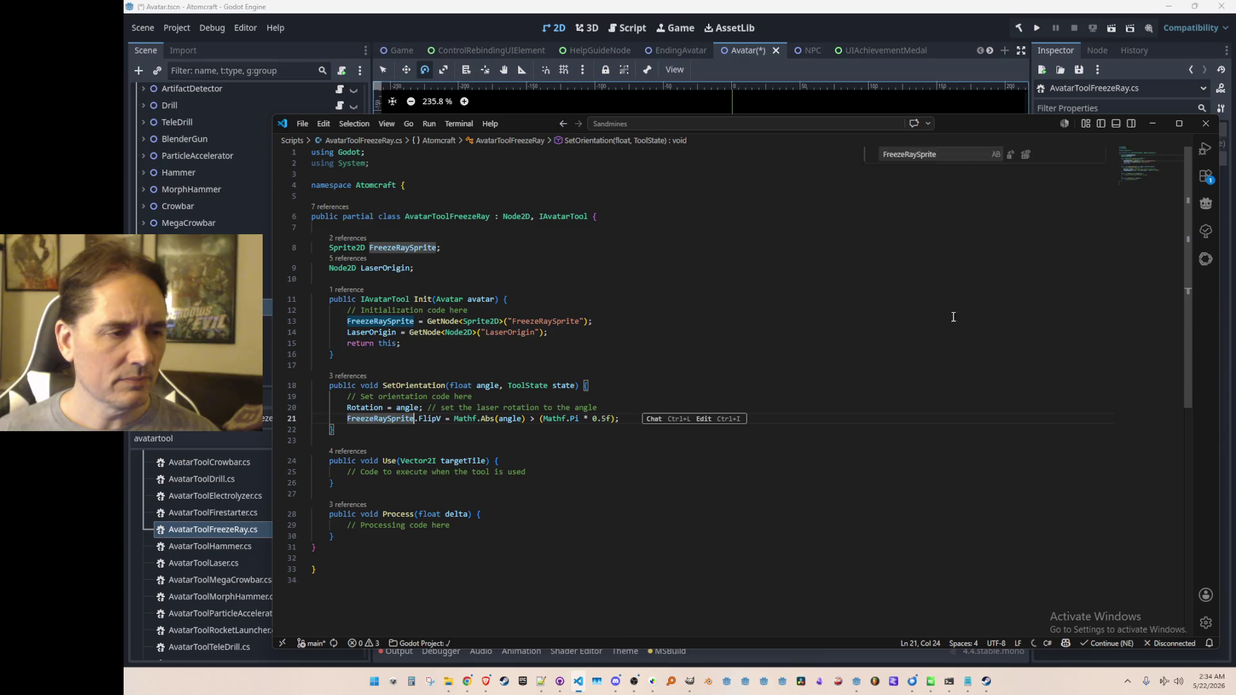
Step: Replace LaserOrigin with FreezeRayOrigin in the field names
left_click(421, 245)
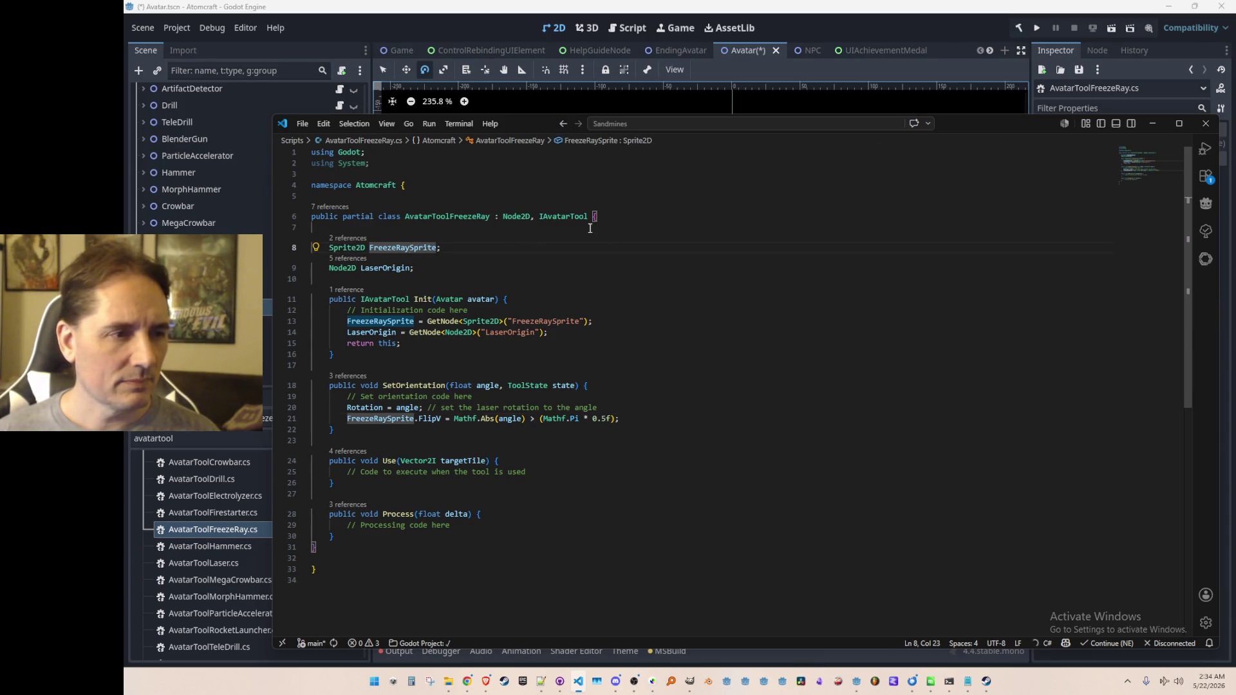
left_click(402, 267)
key("ctrl+shift+Left")
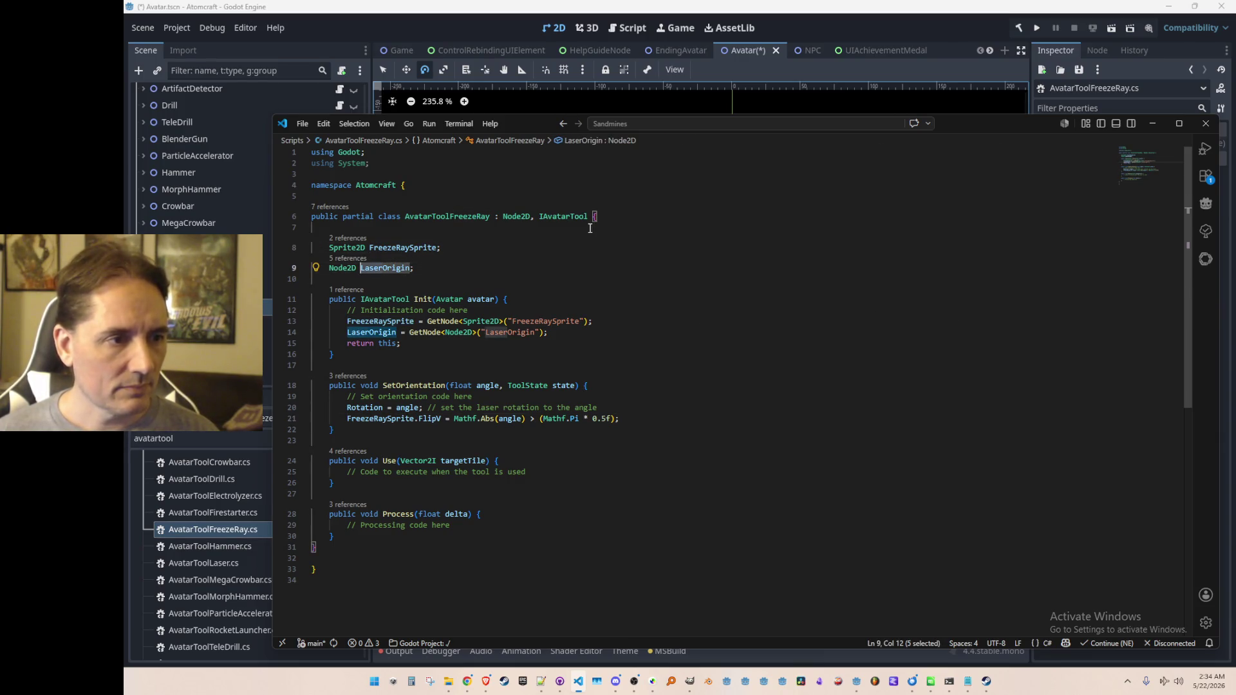
key("ctrl+h")
key("Return")
key("Return")
key("Return")
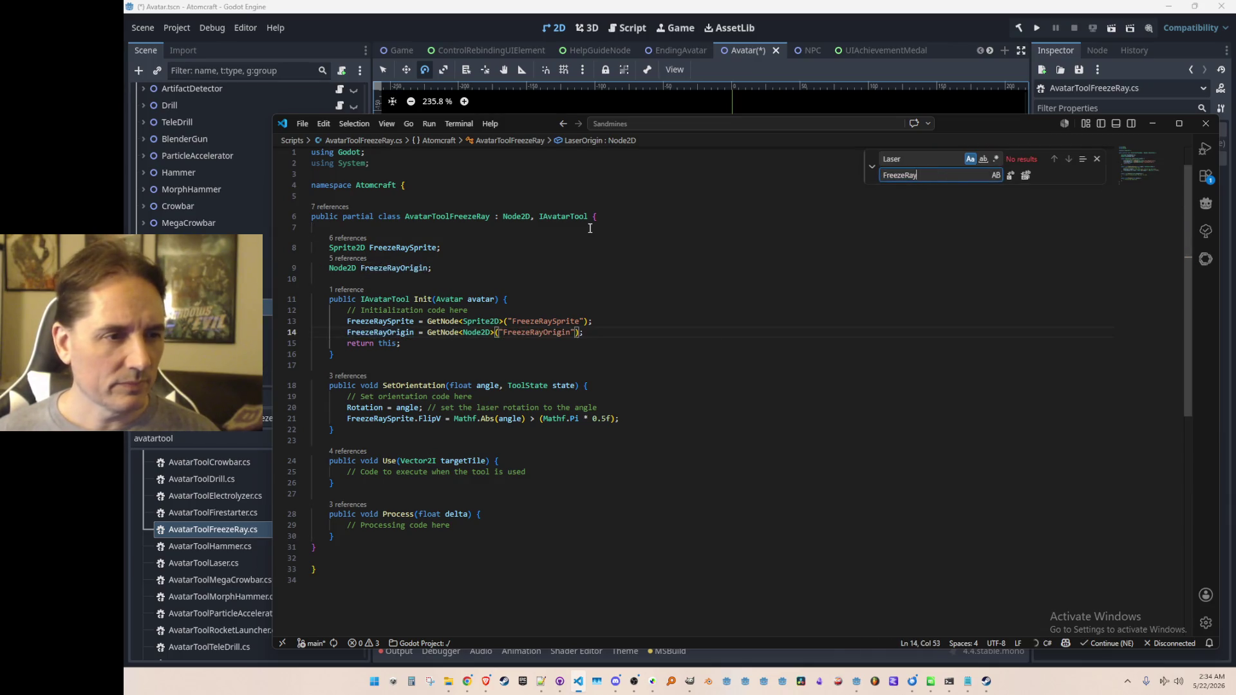
key("Escape")
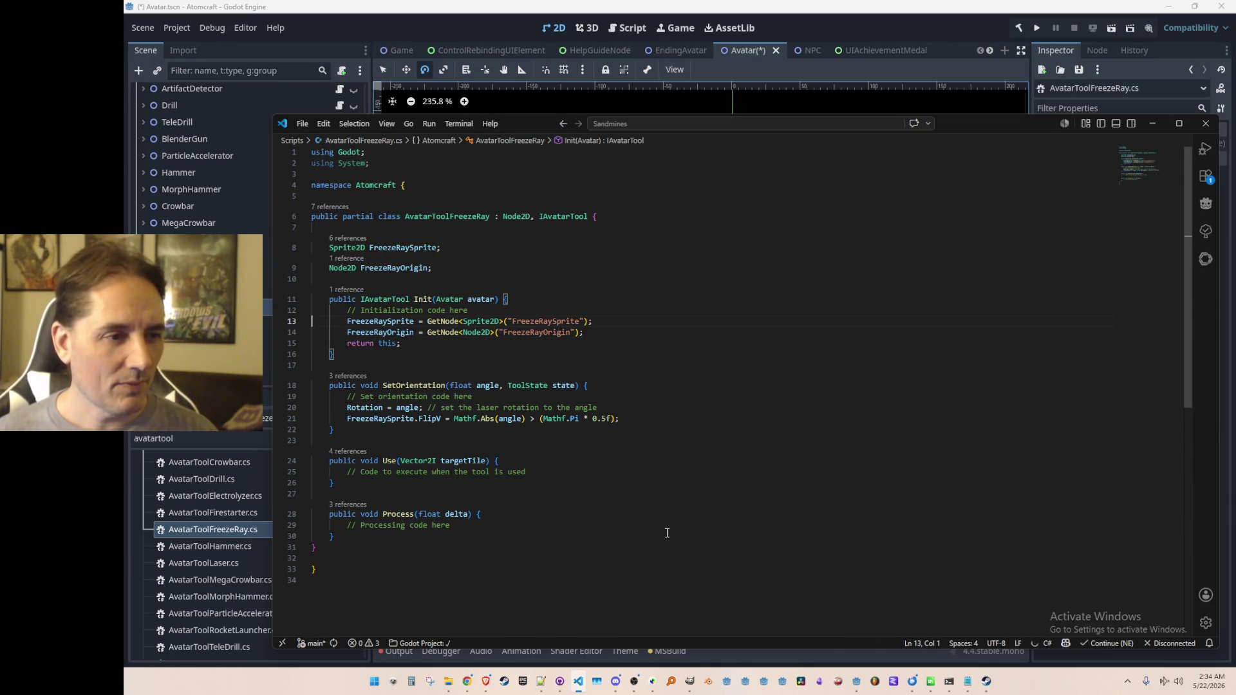
Step: Check the AvatarToolFreezeRay class name and switch to AvatarToolLaser.cs
left_click(667, 532)
double_click(473, 219)
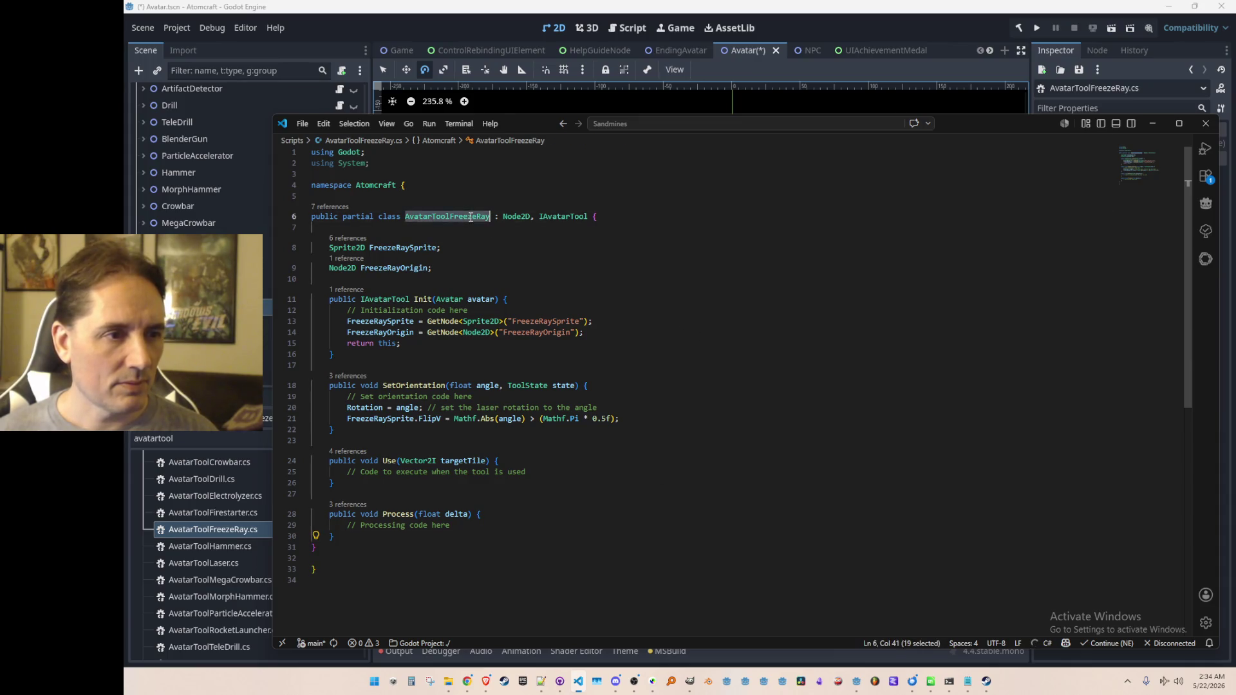
key("Up")
key("ctrl+Tab")
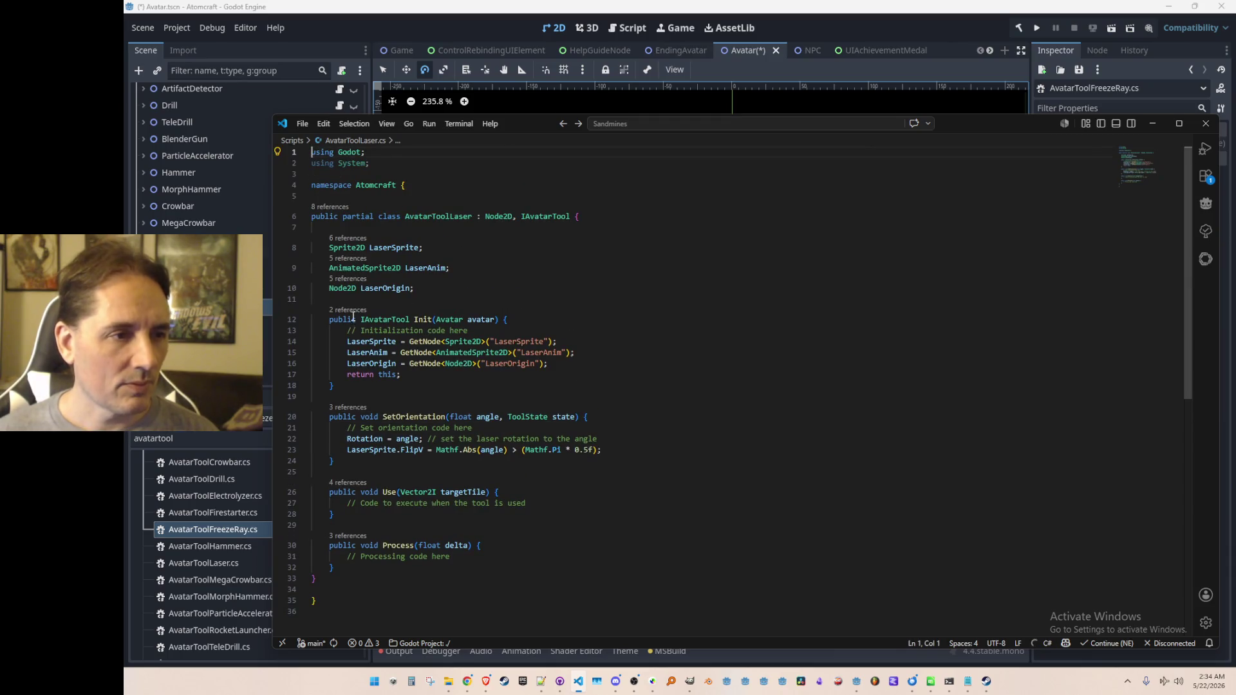
Step: Open Avatar.cs from Init's references and add the avatarToolFreezeRay GetNode line
left_click(417, 319, "ctrl")
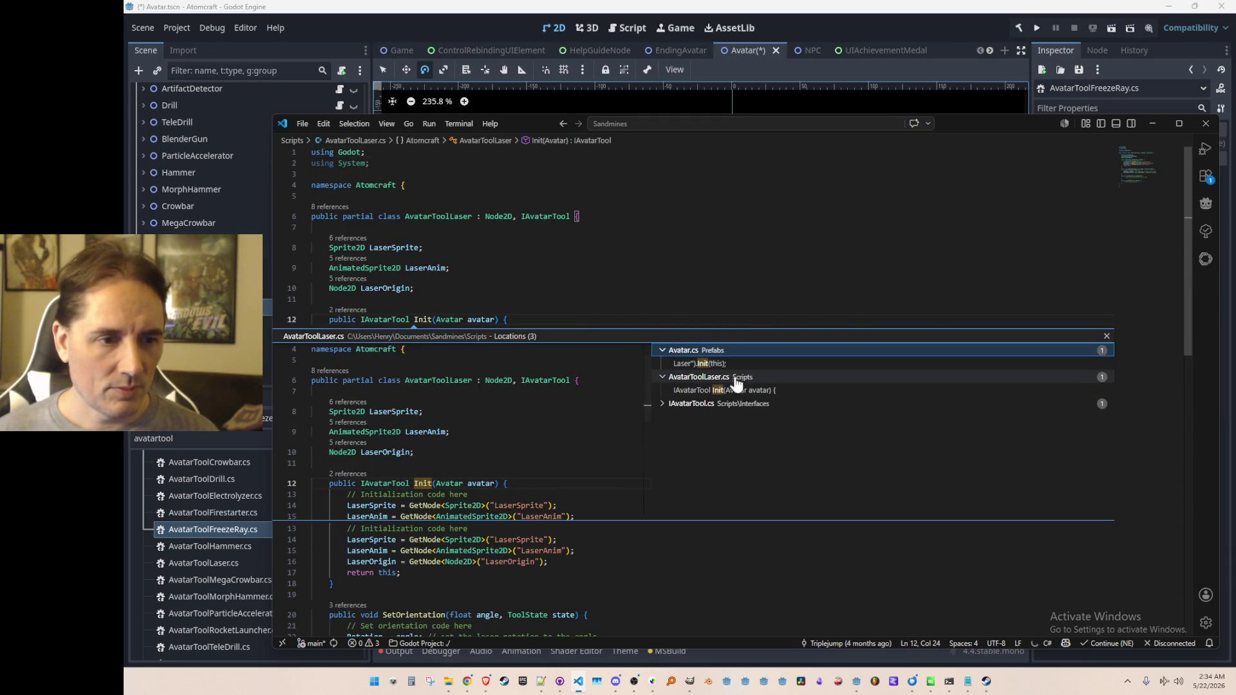
left_click(742, 396)
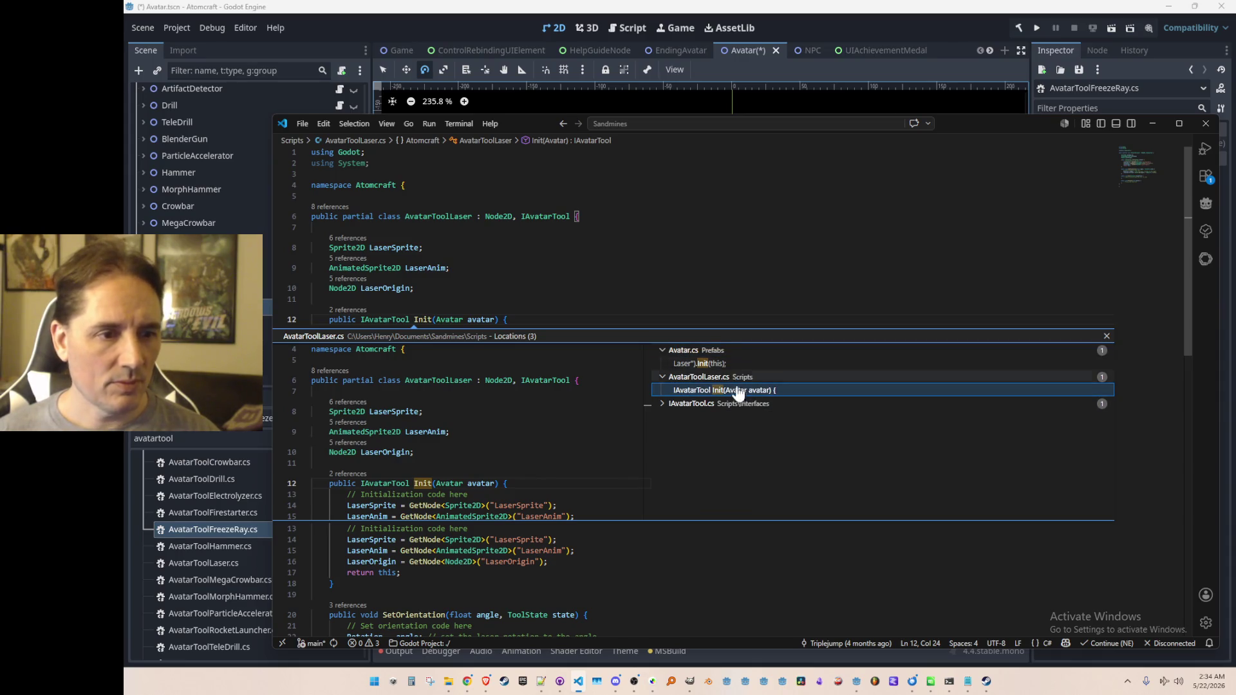
double_click(708, 363)
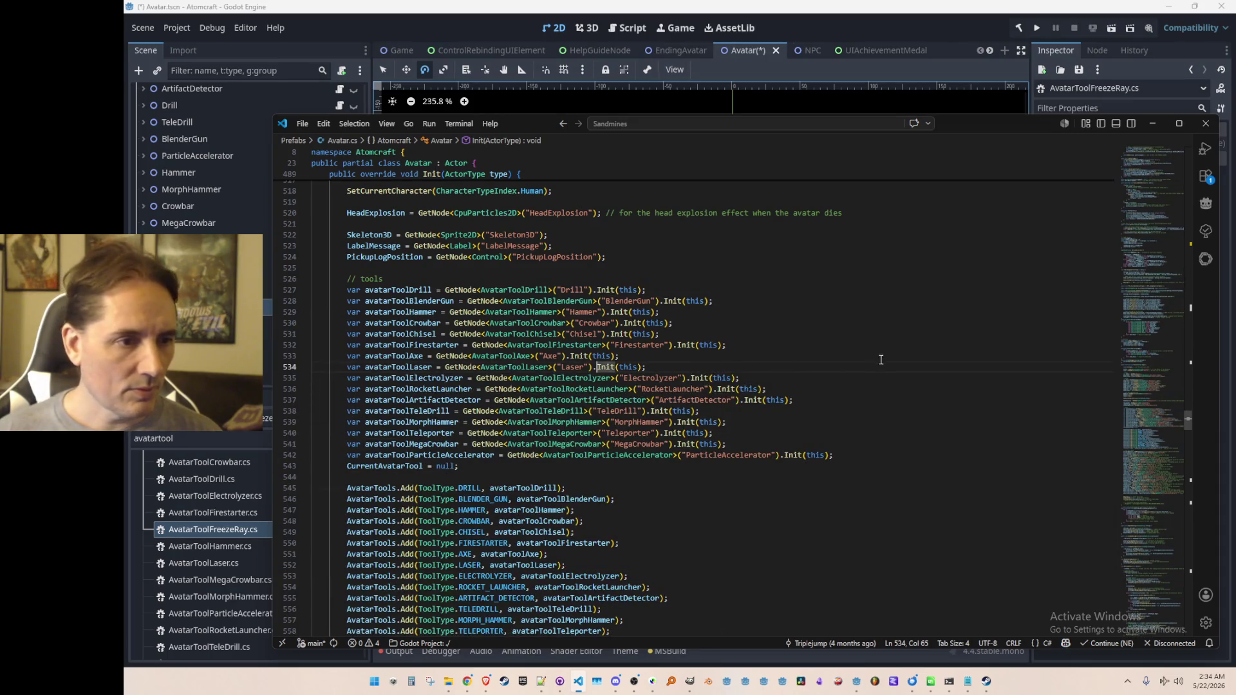
key("End")
key("Return")
type("var a")
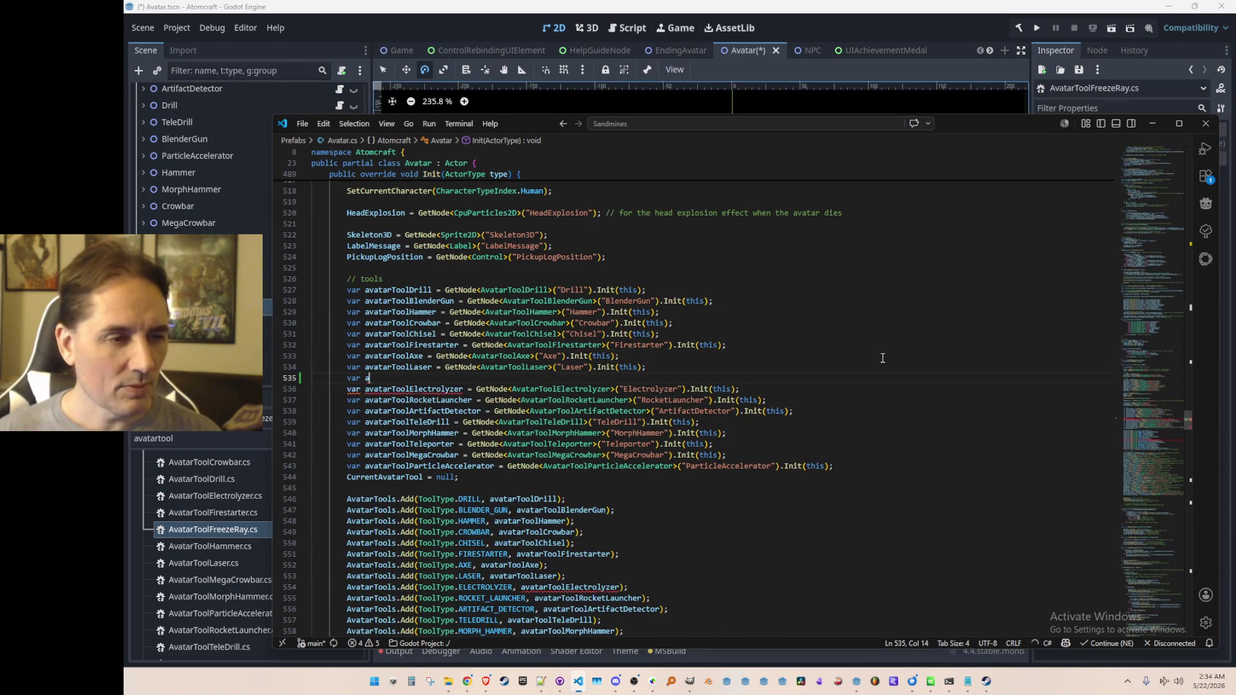
type("vatarTool")
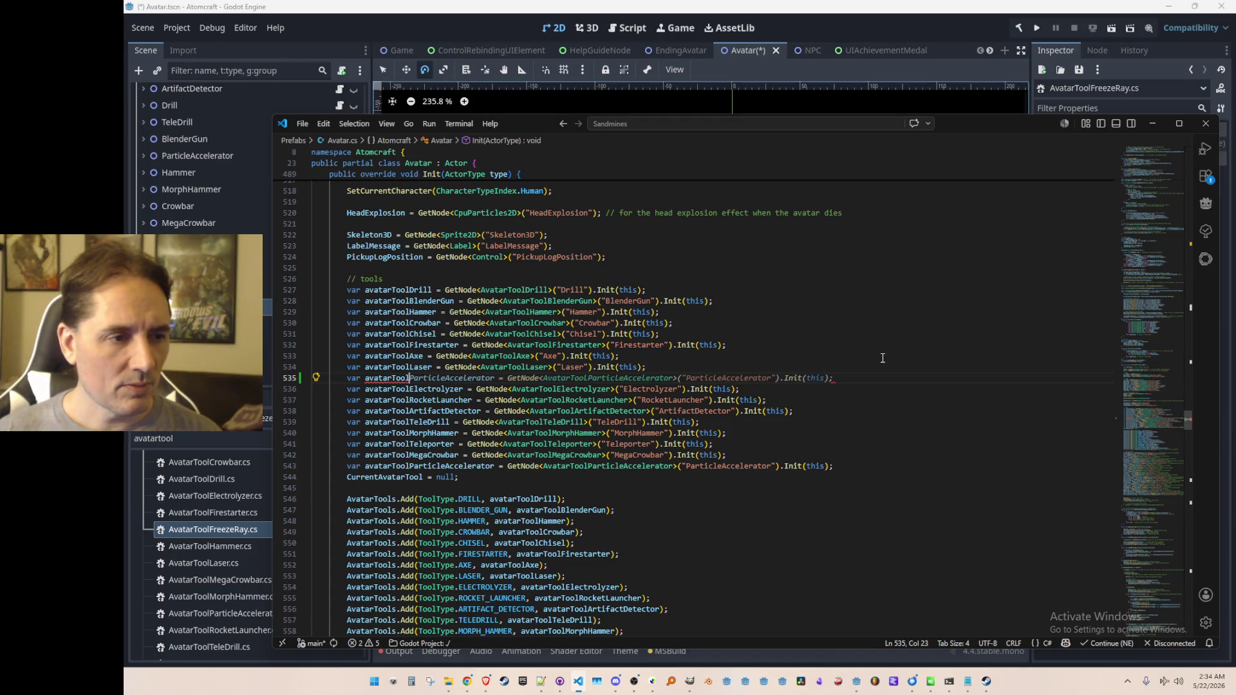
type("FreezeRay = GetNode<AvatarToolFreezeRay>(\"")
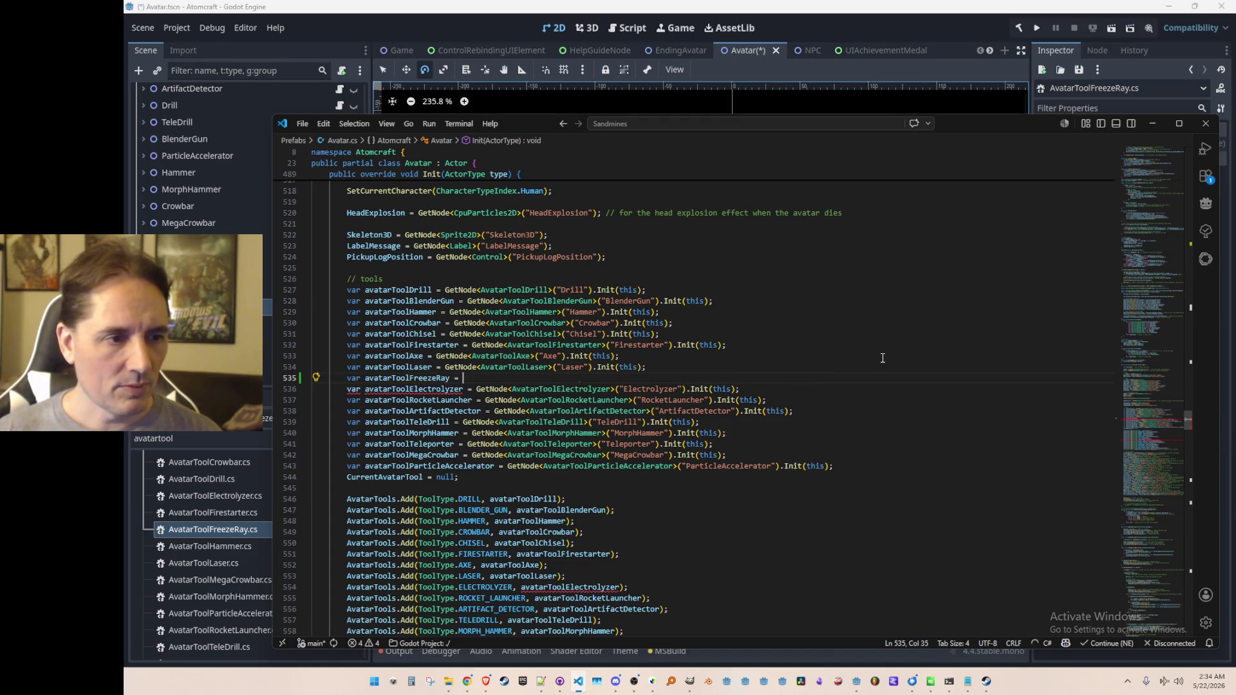
key("Tab")
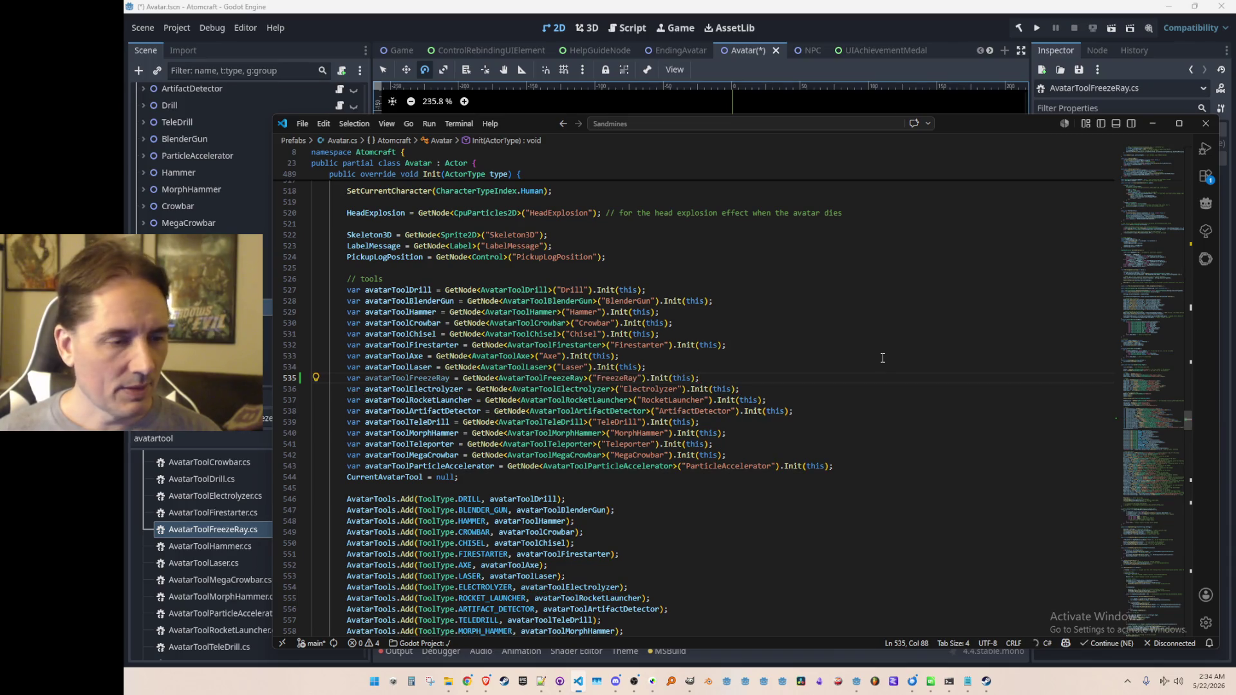
Step: Add a FREEZE_RAY entry for the freeze ray to the AvatarTools list
key("Down")
key("Home")
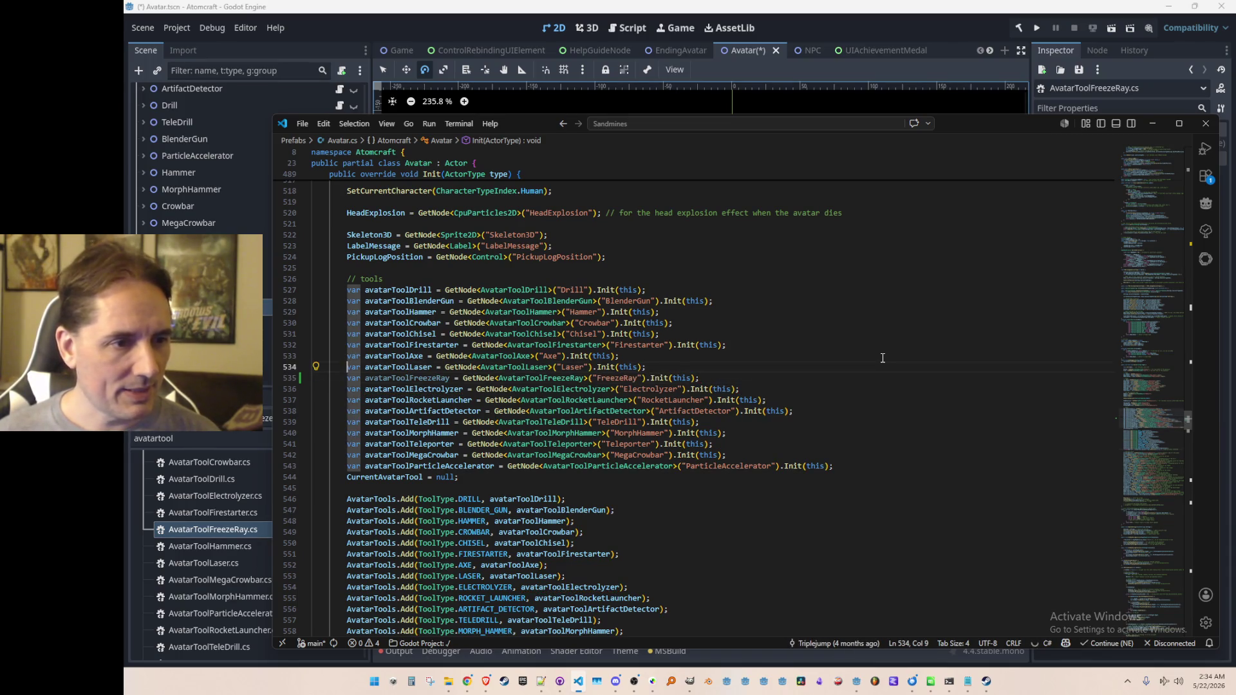
scroll(895, 364, "down", 5)
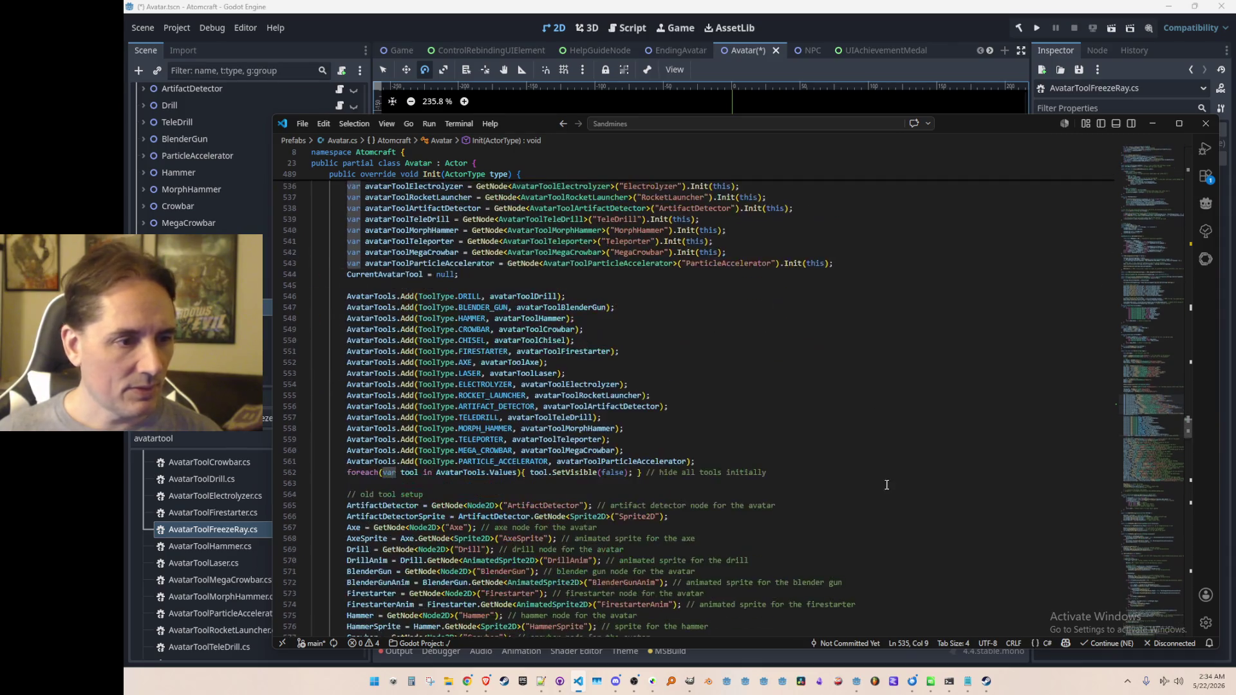
left_click(909, 373)
key("Return")
key("Tab")
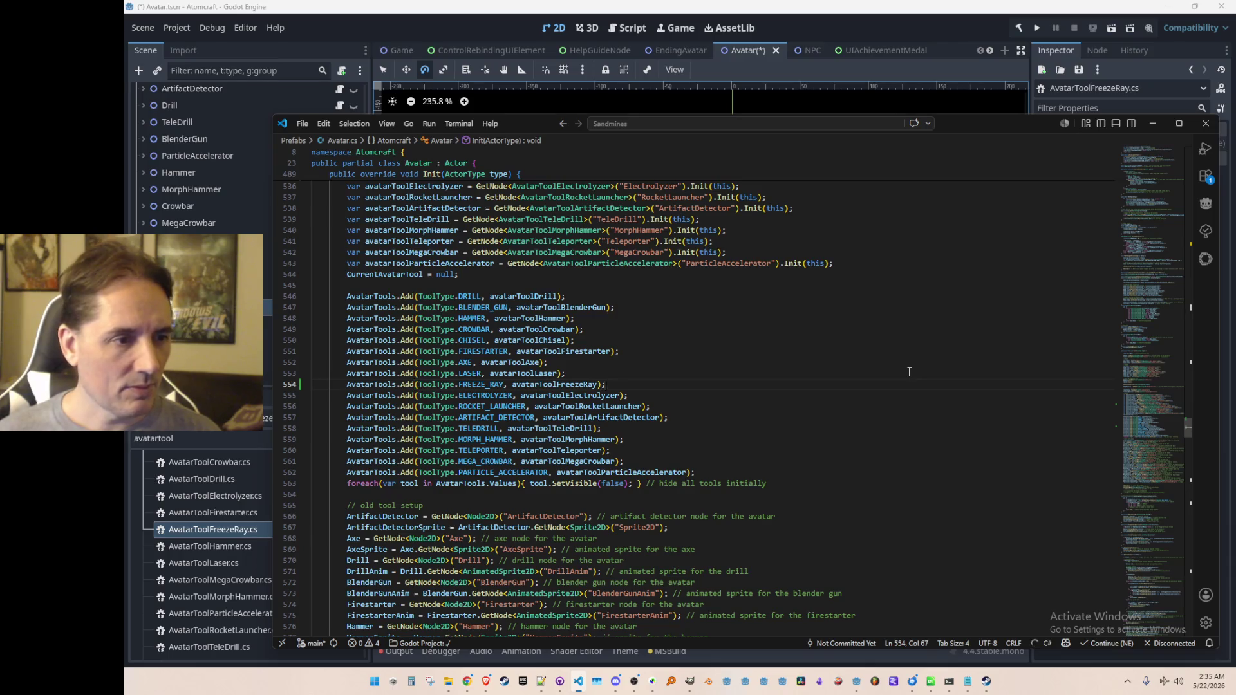
Step: Add FreezeRay and FreezeRaySprite node lookups below the laser lookups
scroll(909, 372, "down", 5)
left_click(962, 376)
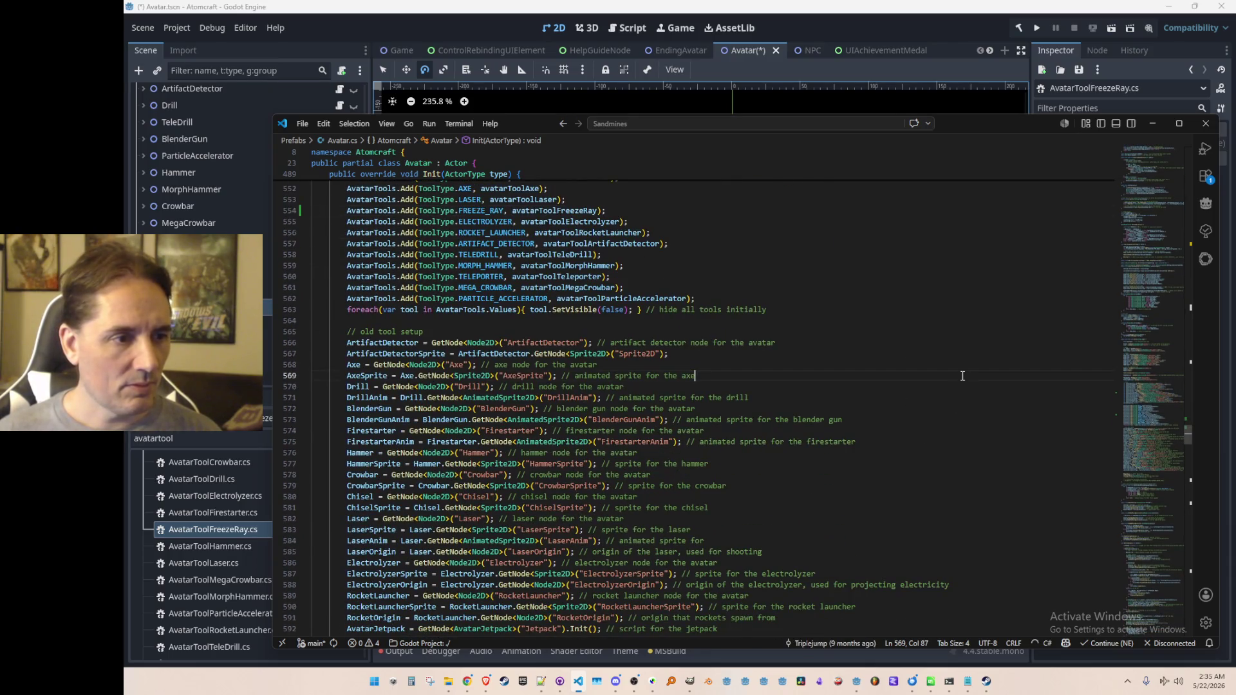
scroll(962, 376, "down", 3)
key("Down")
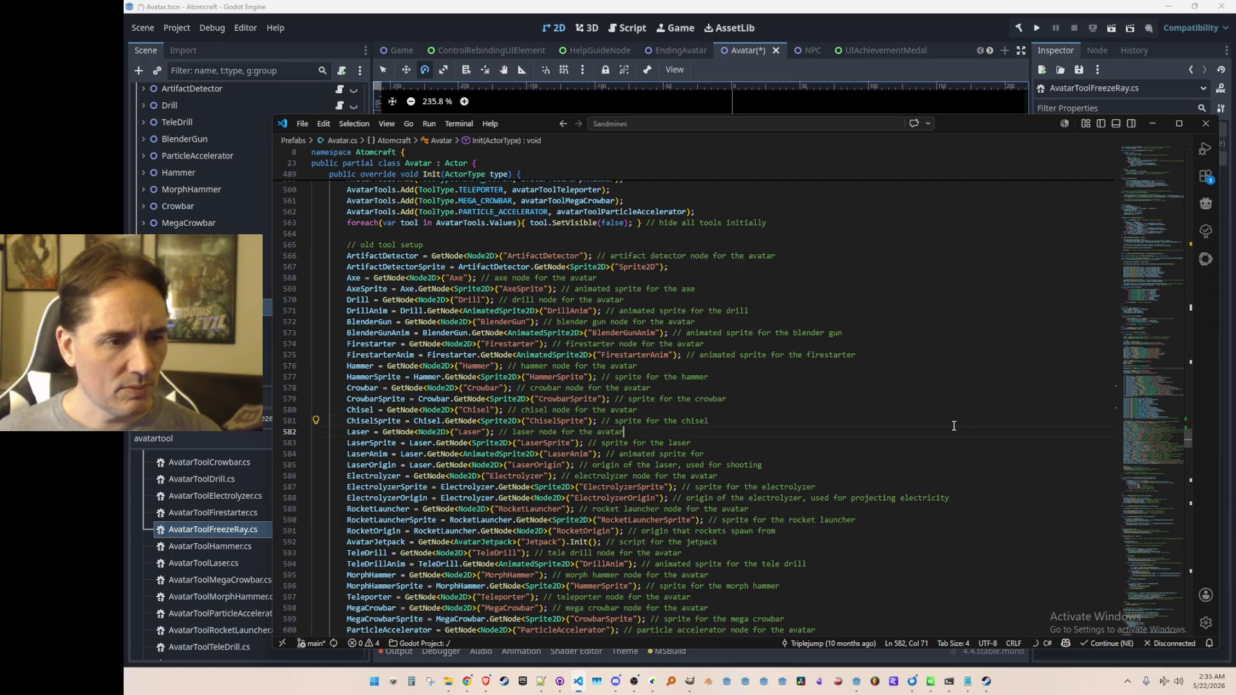
key("Down")
key("End")
key("Return")
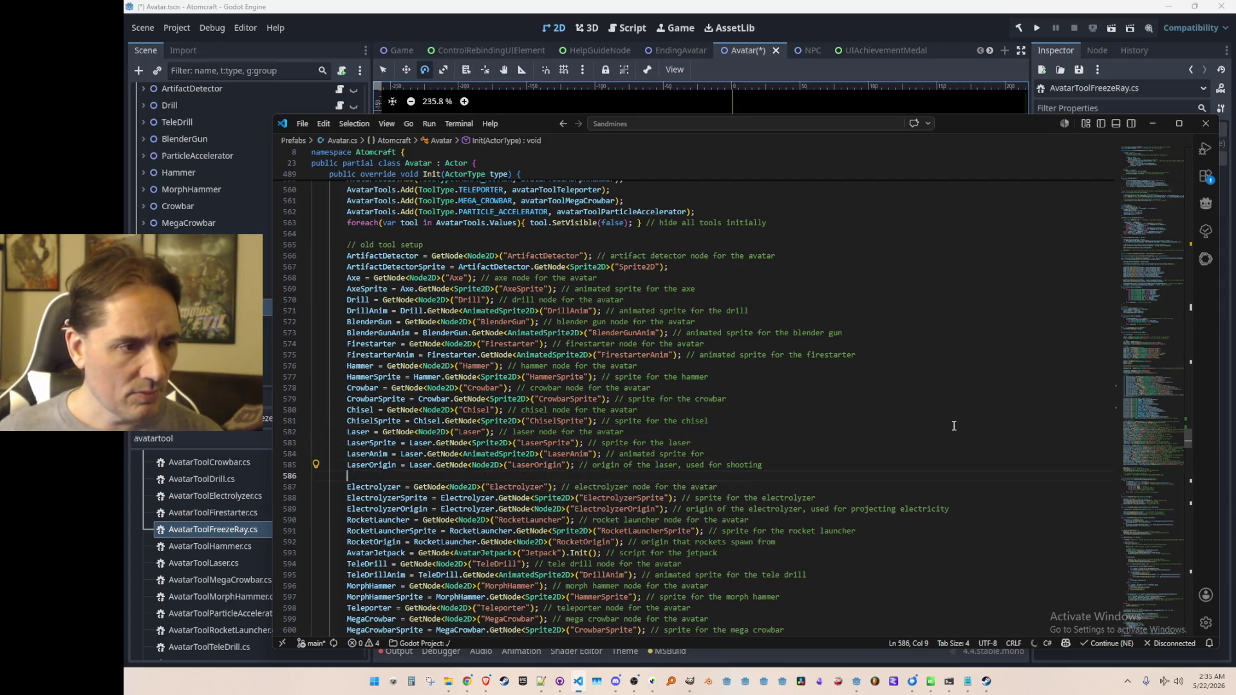
type("FreezeRa")
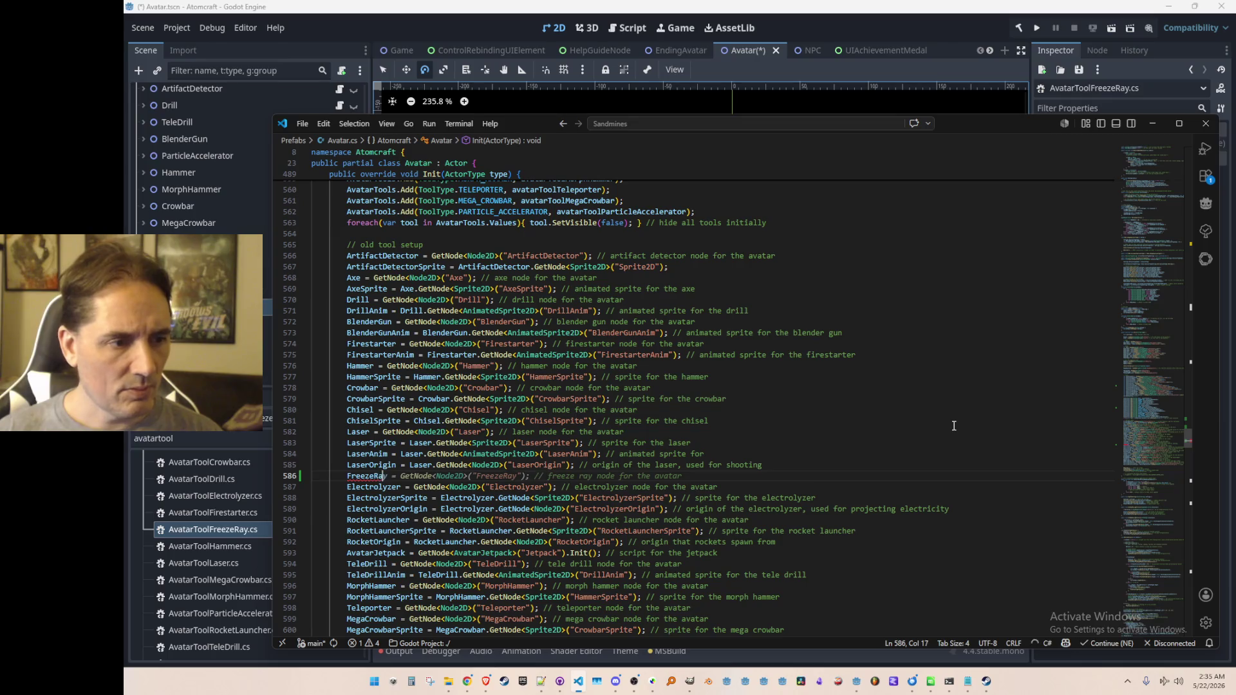
key("Tab")
key("Tab")
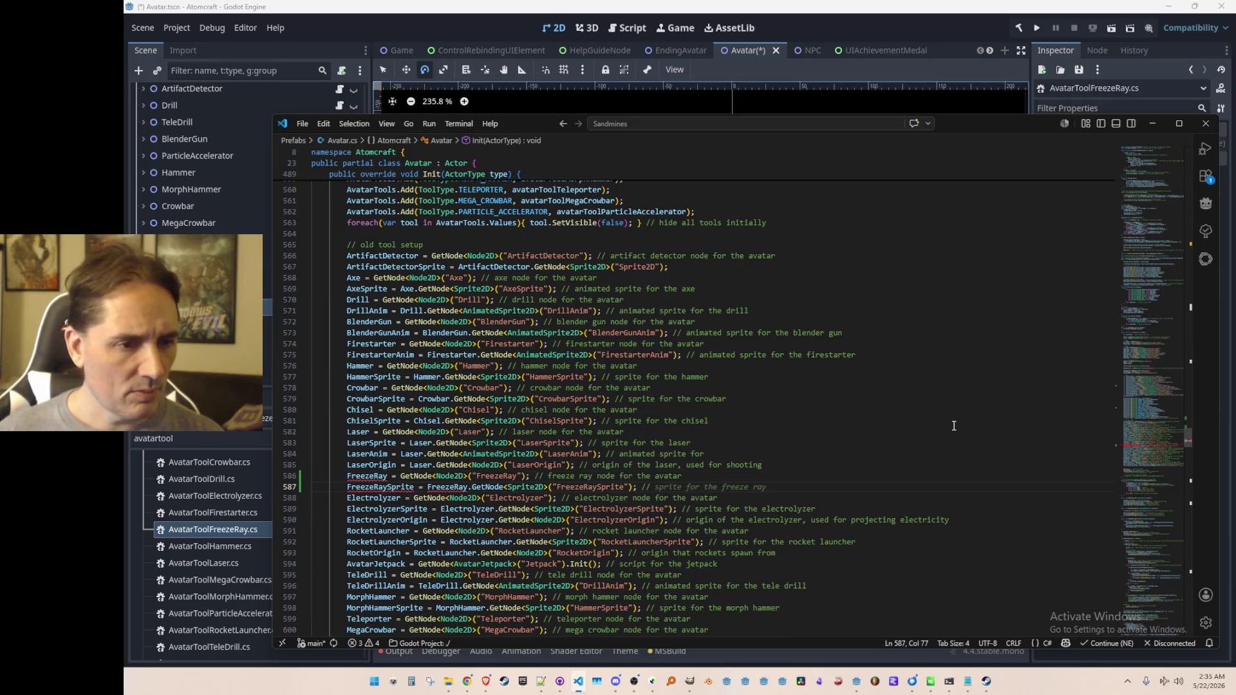
key("Return")
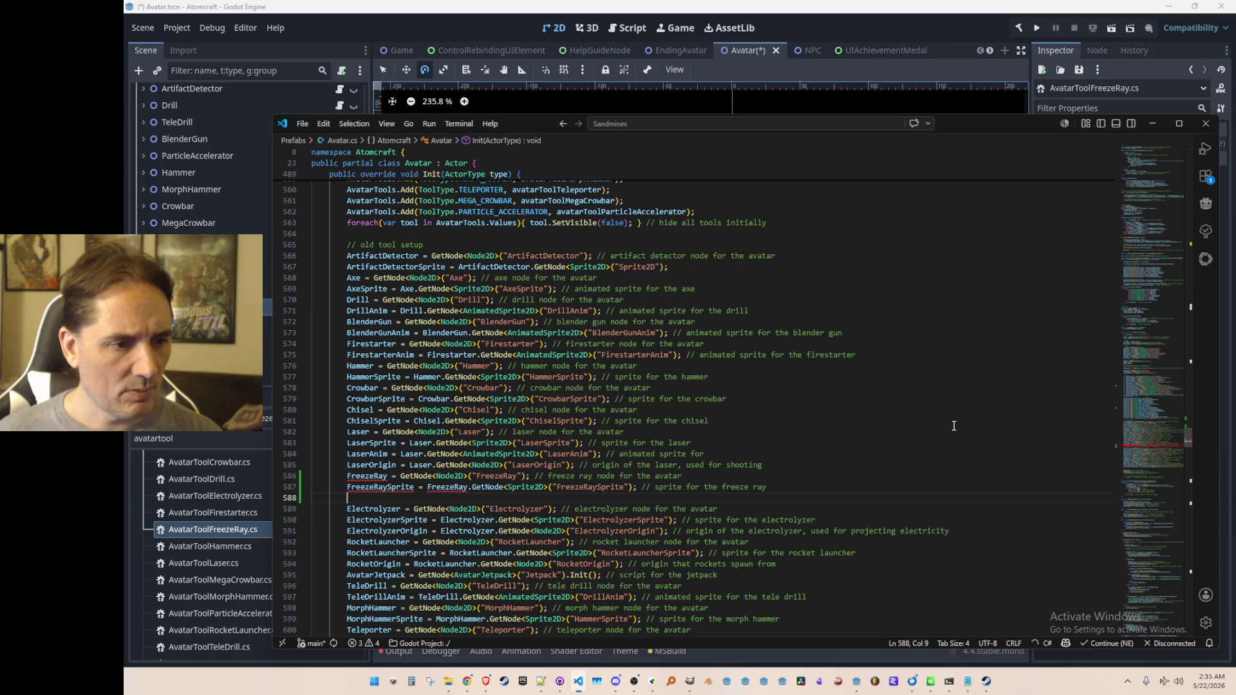
Step: Add the FreezeRayOrigin node lookup, renaming the suggested FreezeRayAnim line
type("F")
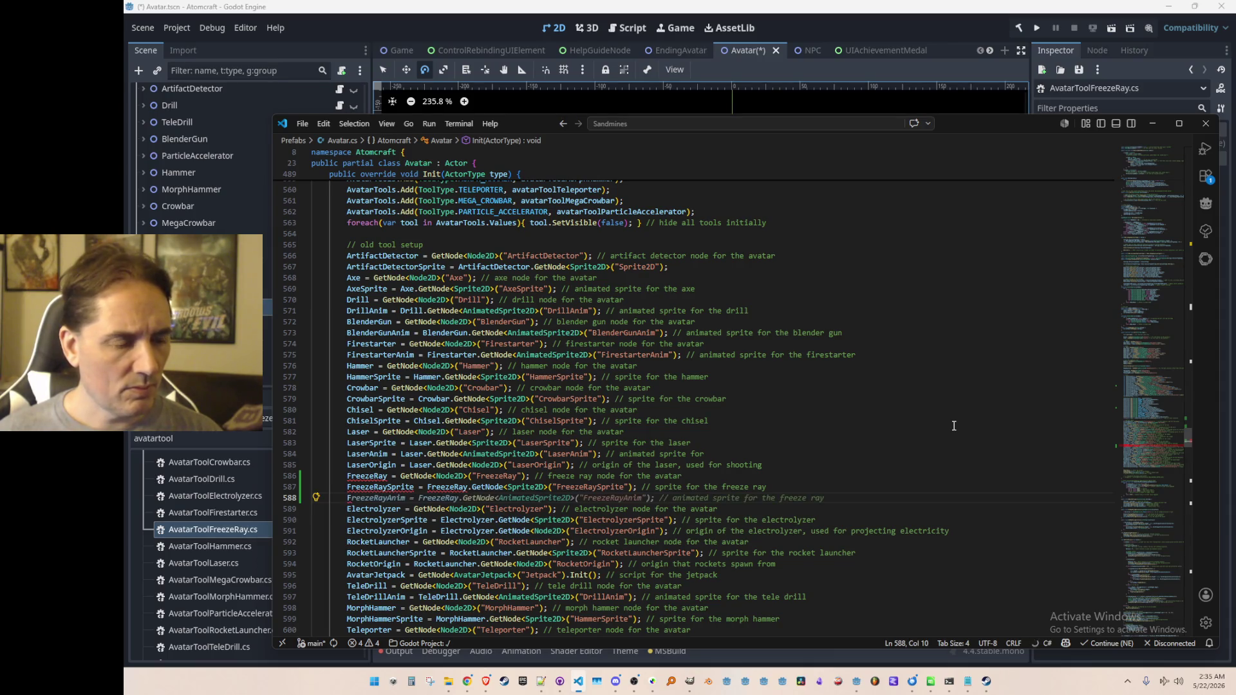
key("Tab")
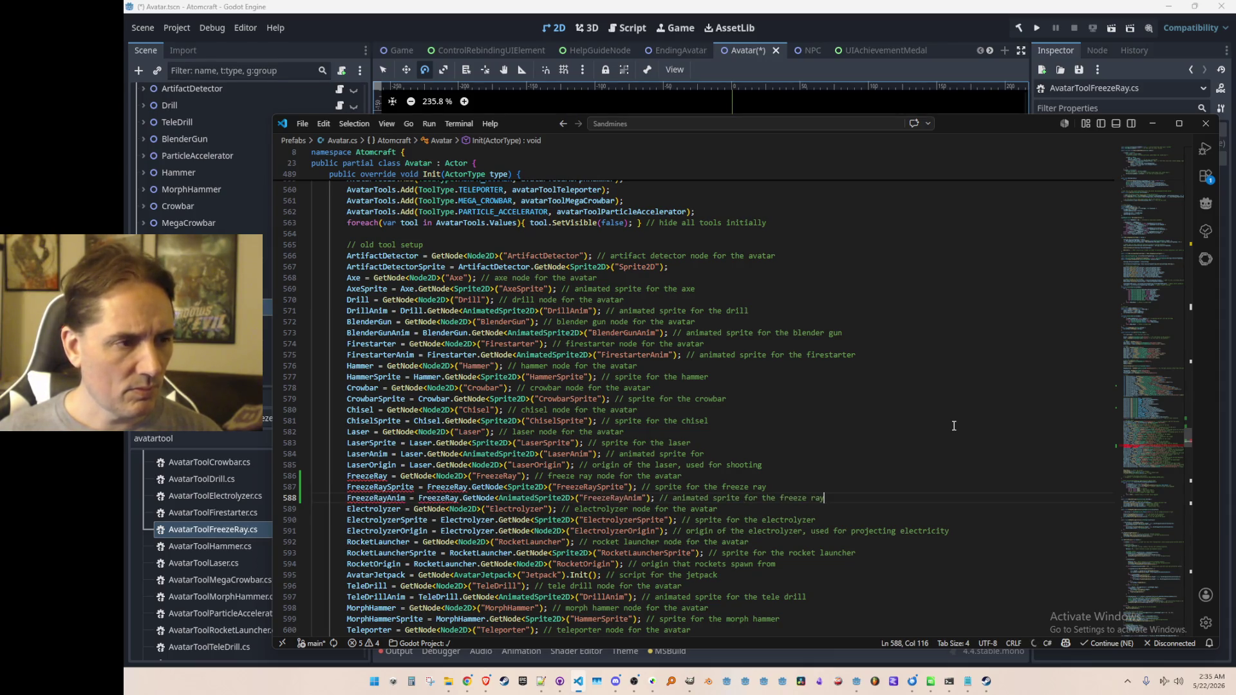
key("Home")
key("ctrl+Right")
key("BackSpace")
key("BackSpace")
key("BackSpace")
type("Origi")
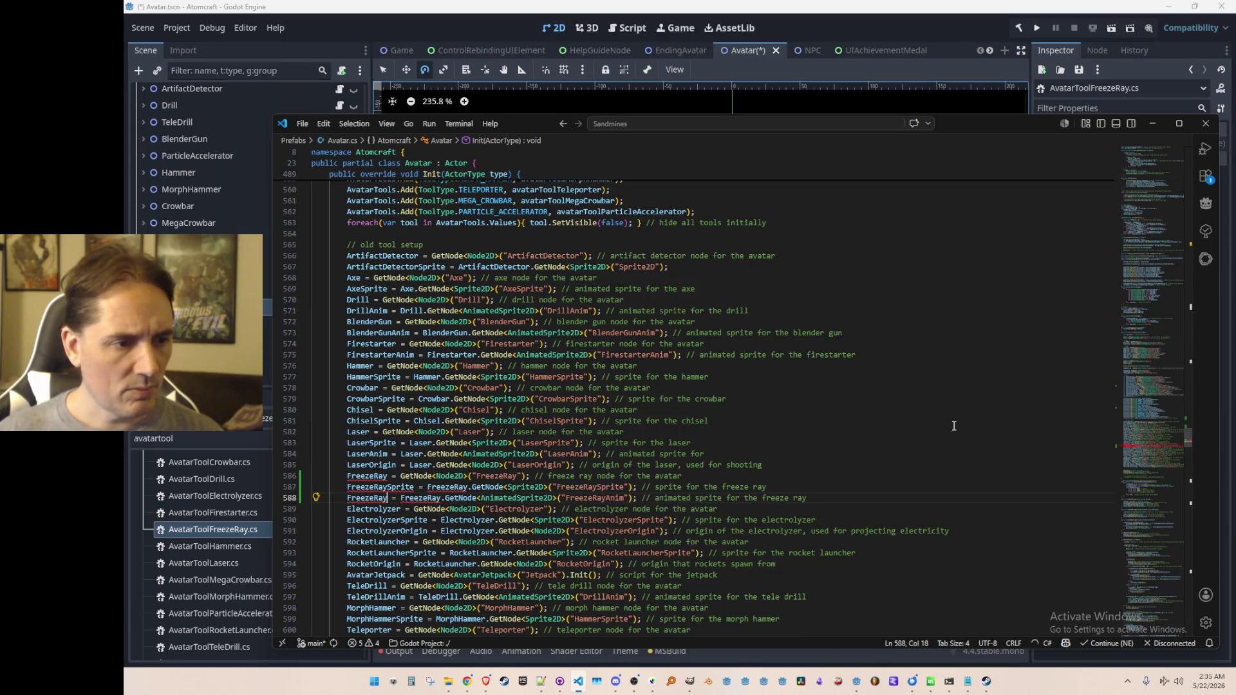
type("n")
key("Tab")
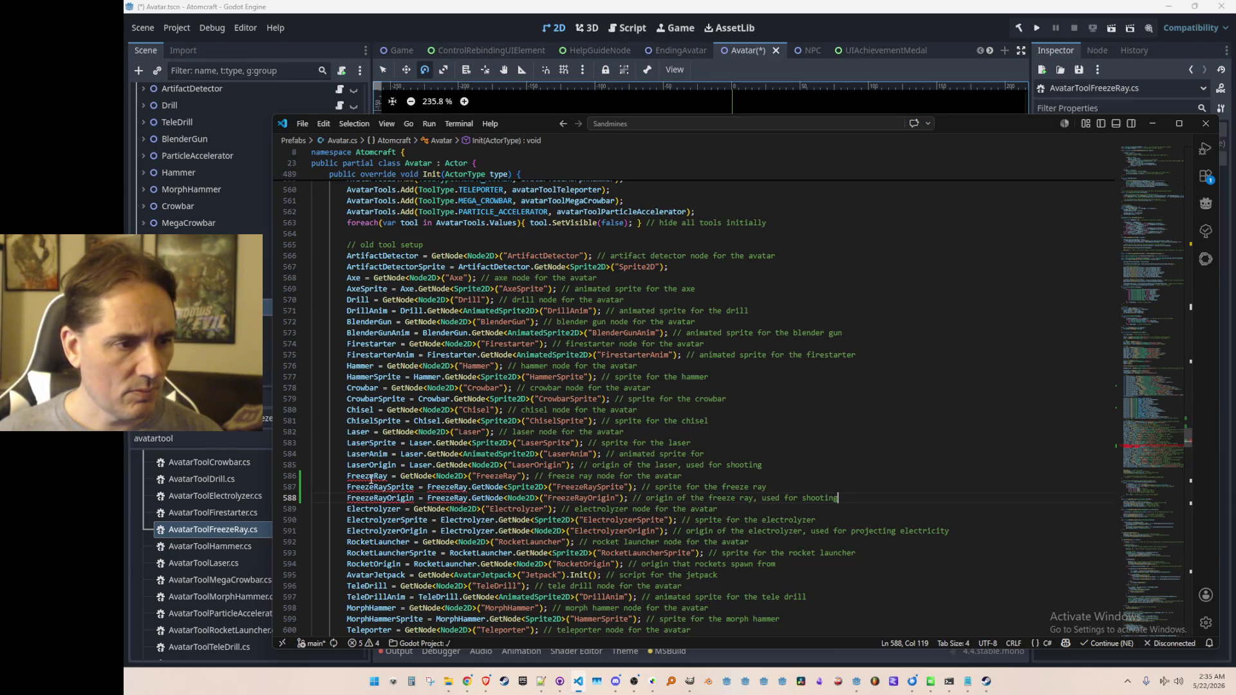
Step: Below the Laser declarations, add a 'freeze ray' comment and a FreezeRay property
triple_click(511, 479)
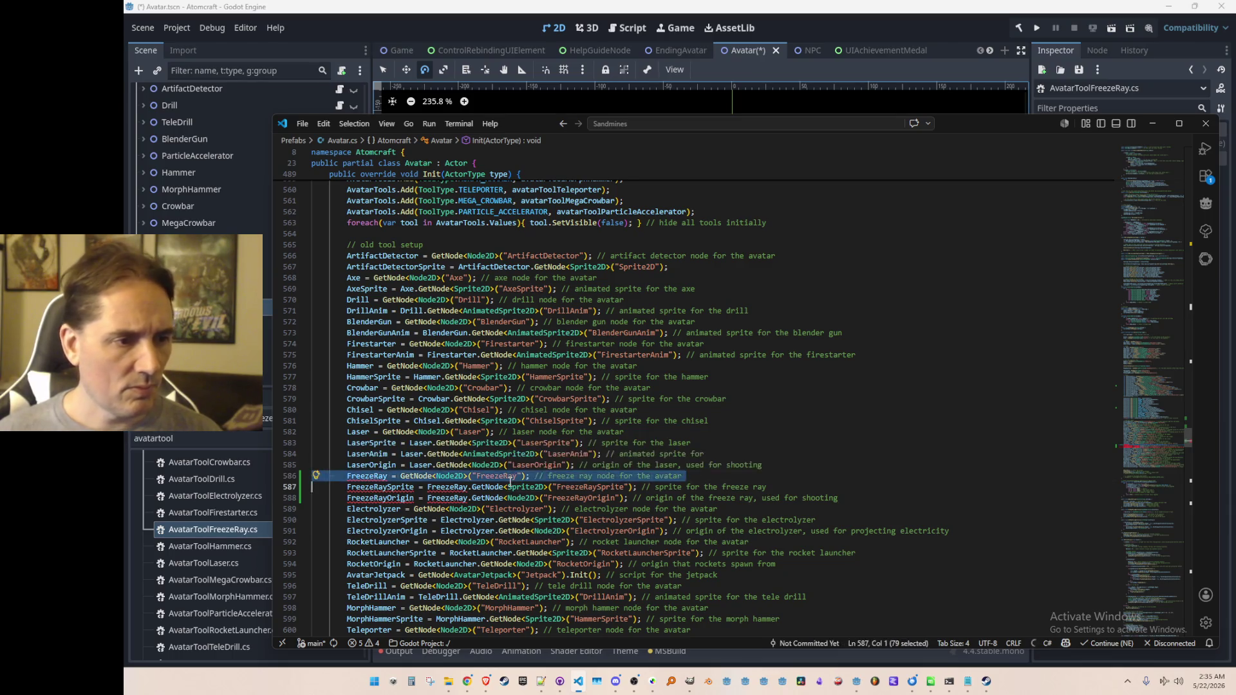
left_click(351, 432)
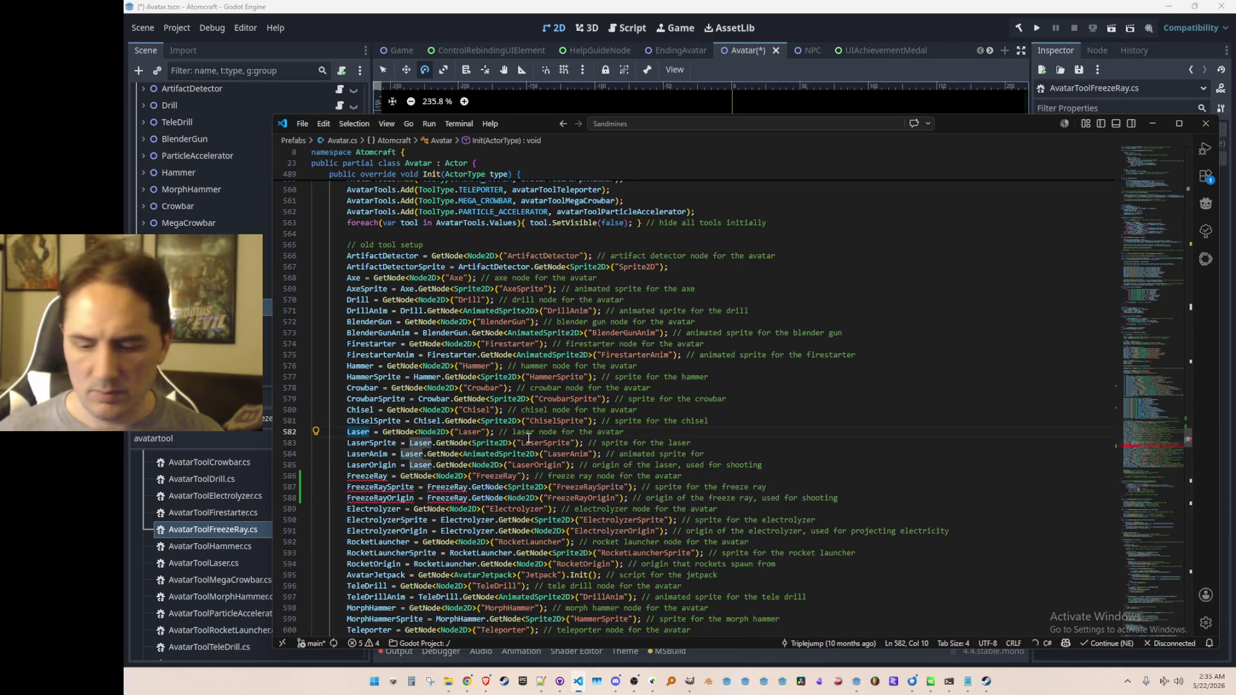
key("F12")
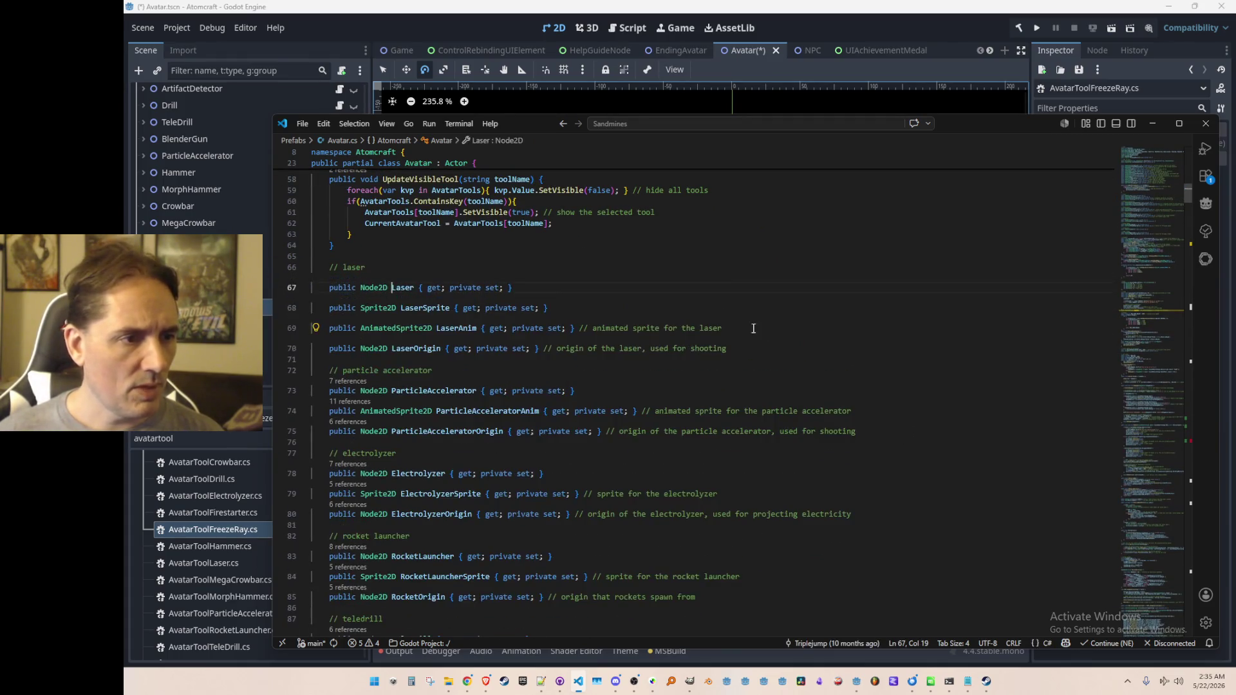
left_click(809, 327)
key("Down")
key("Down")
key("Return")
key("Return")
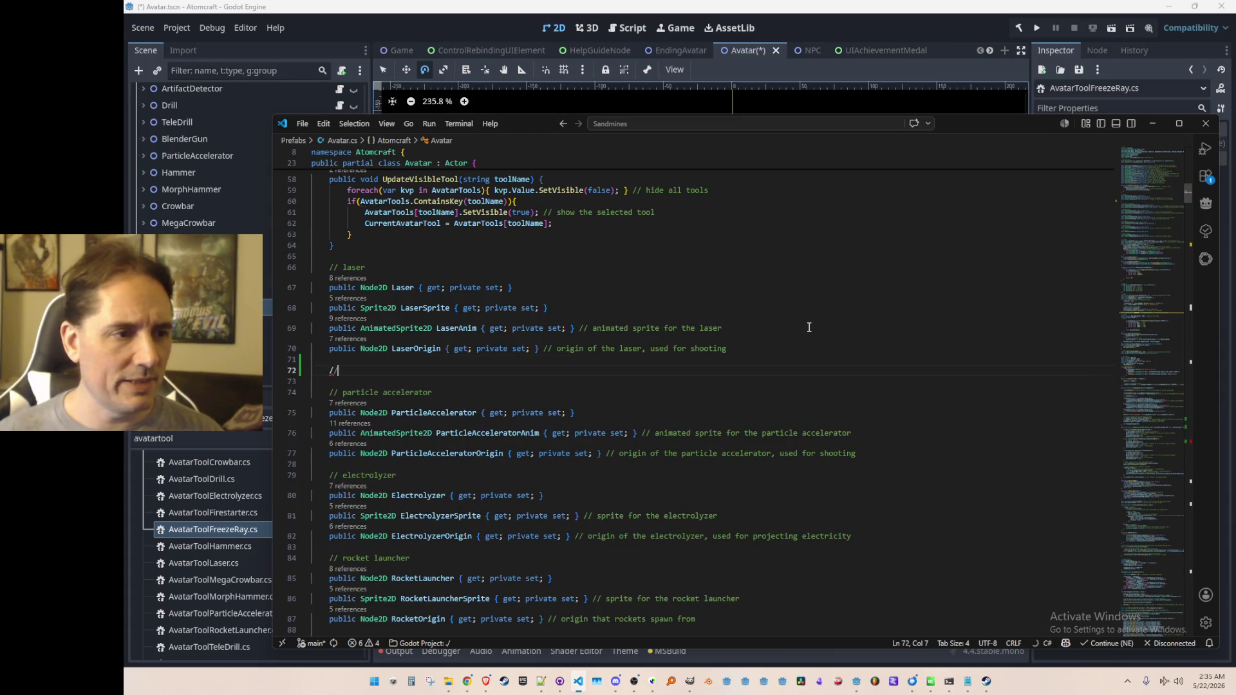
type("freeze ray")
key("Return")
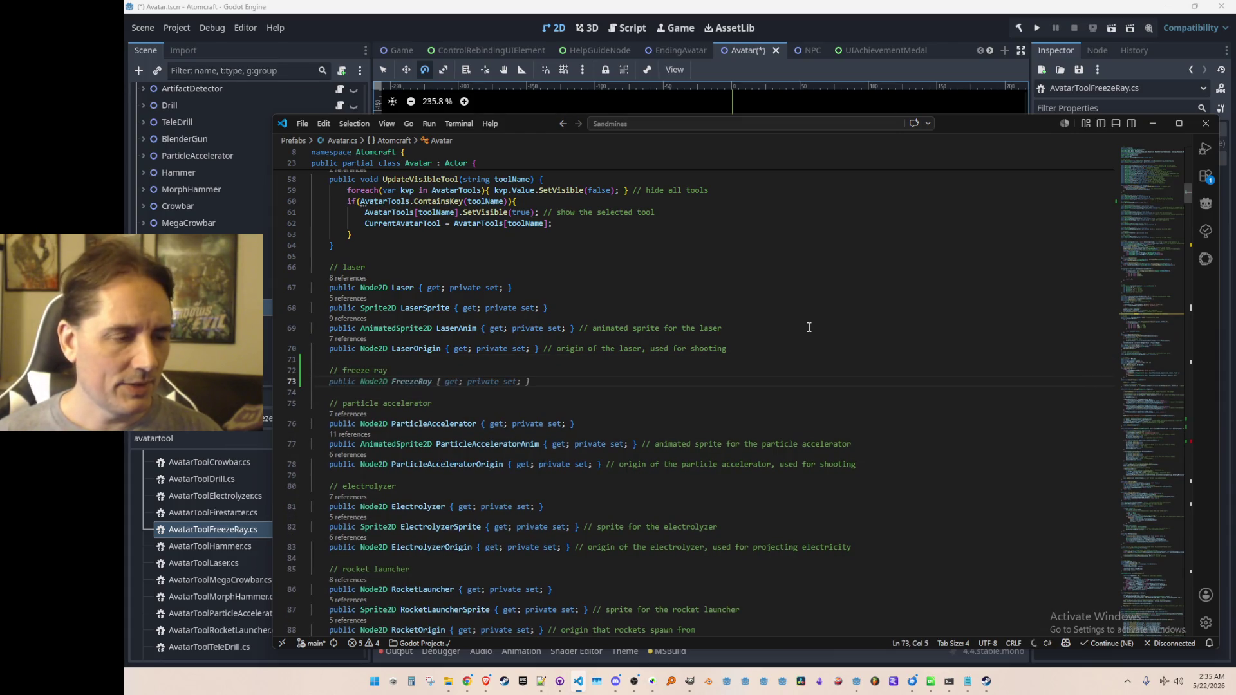
key("Tab")
scroll(886, 351, "down", 1)
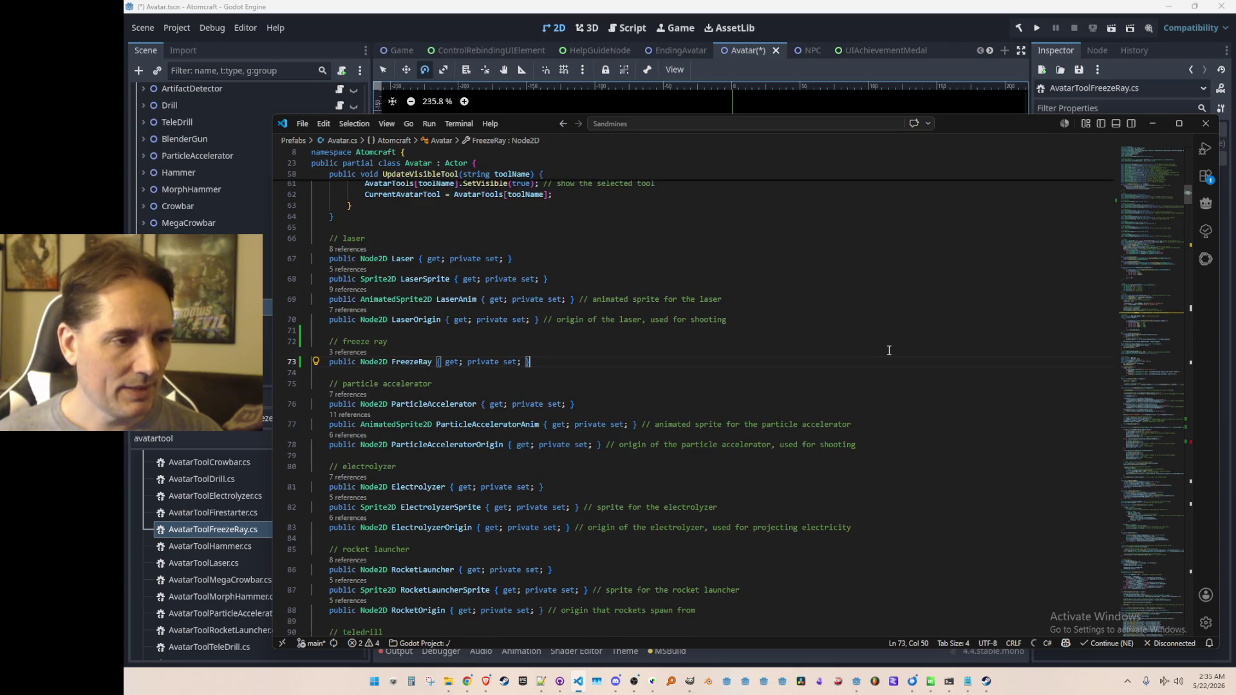
Step: Add FreezeRaySprite and FreezeRayOrigin properties, then return to the tool setup code
key("Return")
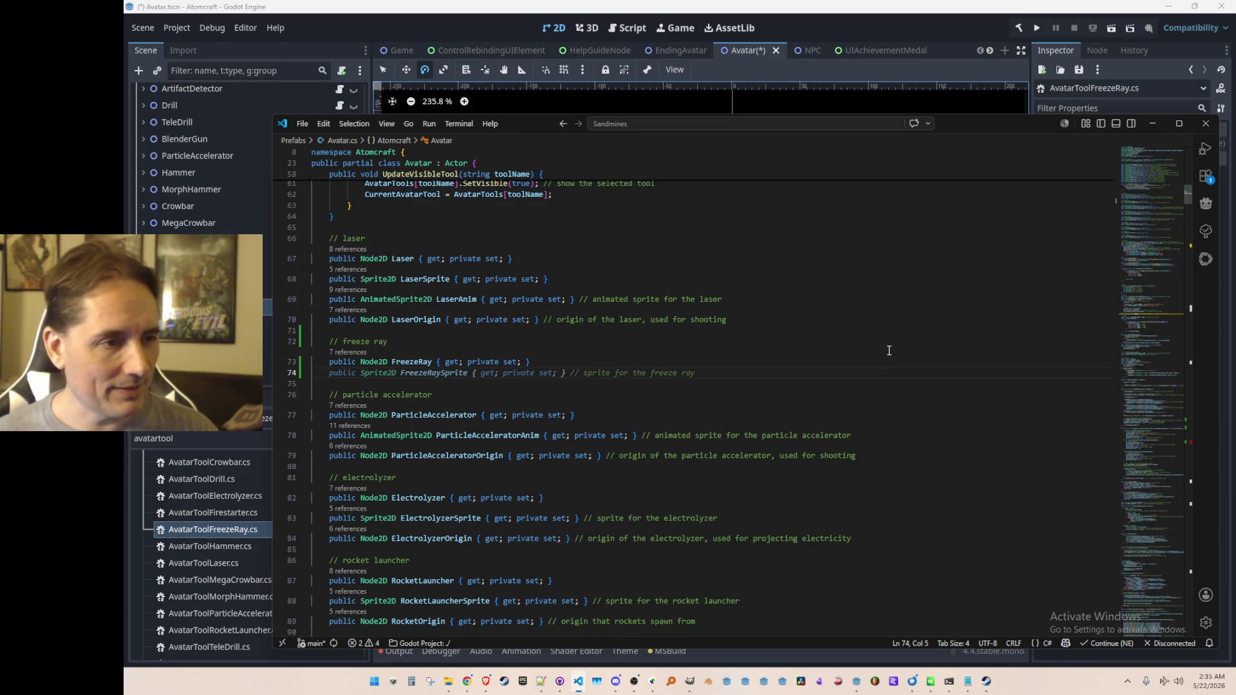
key("Tab")
key("Return")
key("Tab")
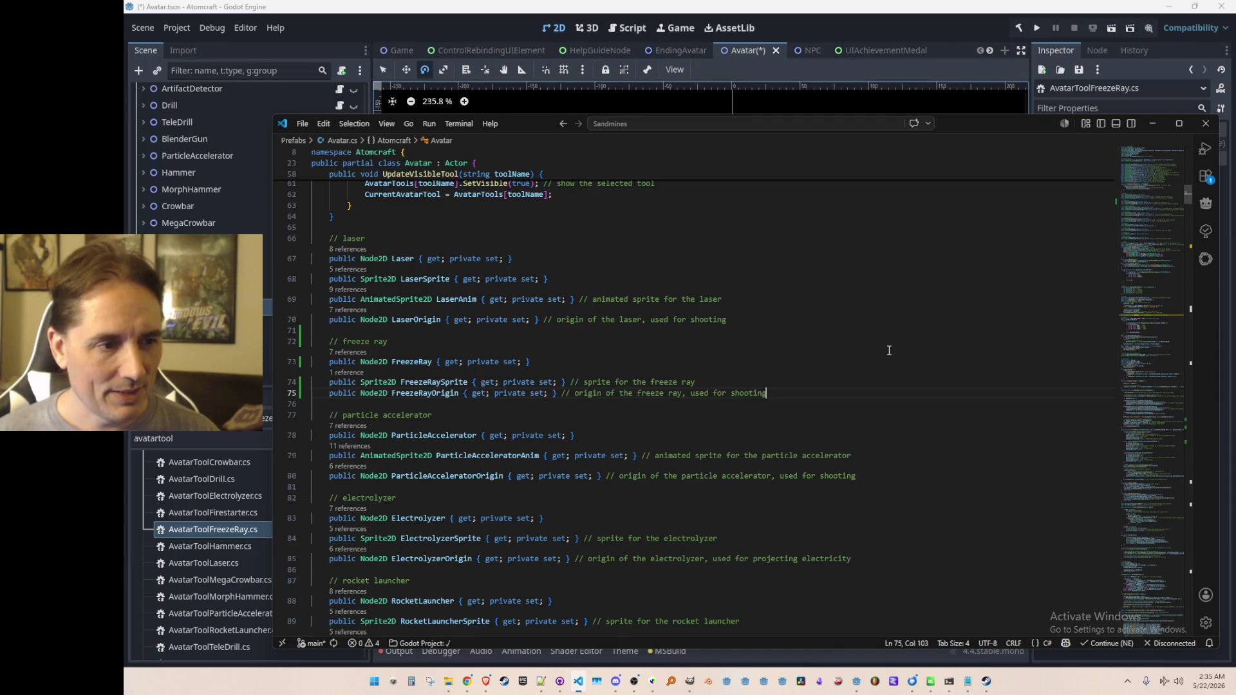
key("Up")
key("Home")
key("Home")
key("alt+Left")
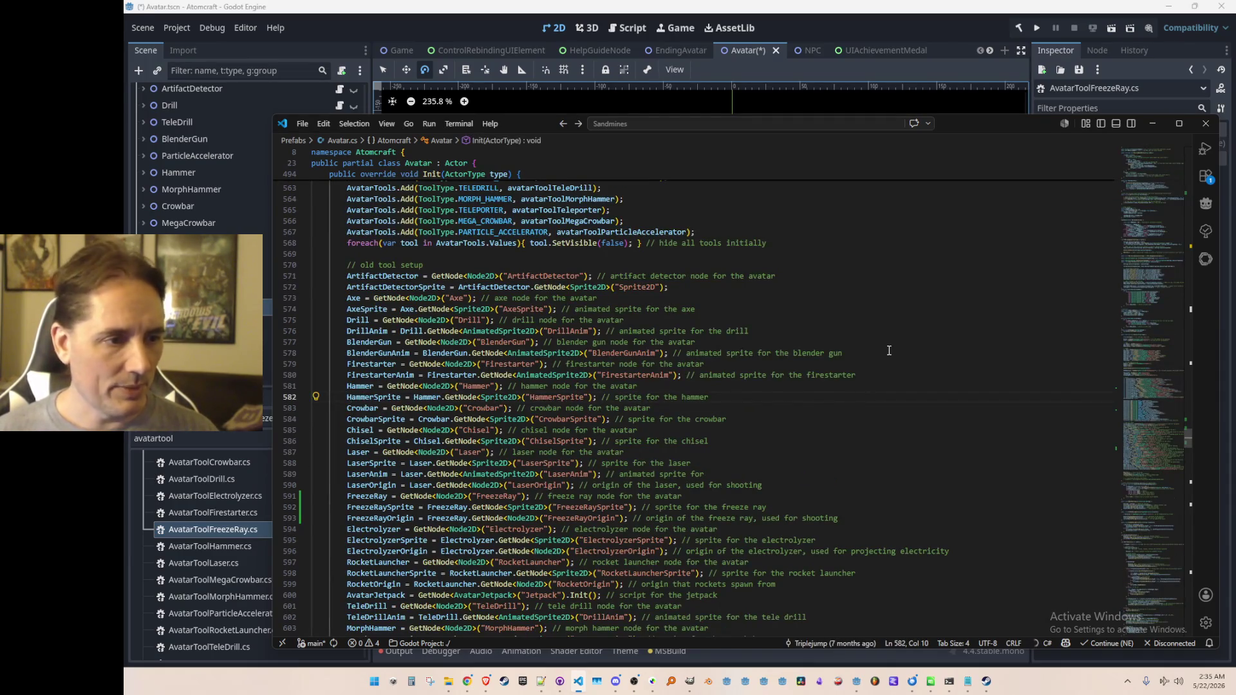
scroll(889, 350, "down", 13)
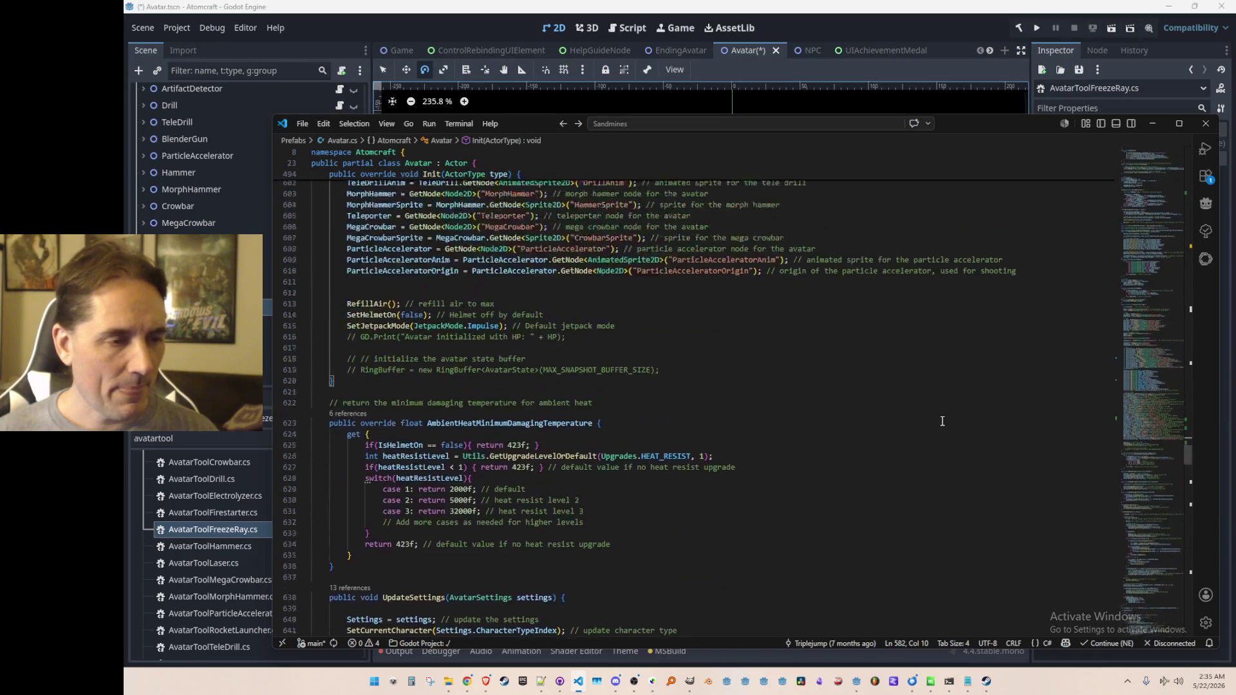
scroll(942, 421, "up", 11)
Step: Search Avatar.cs for 'Laser' and step through its matches
left_click(873, 393)
key("ctrl+f")
type("Las")
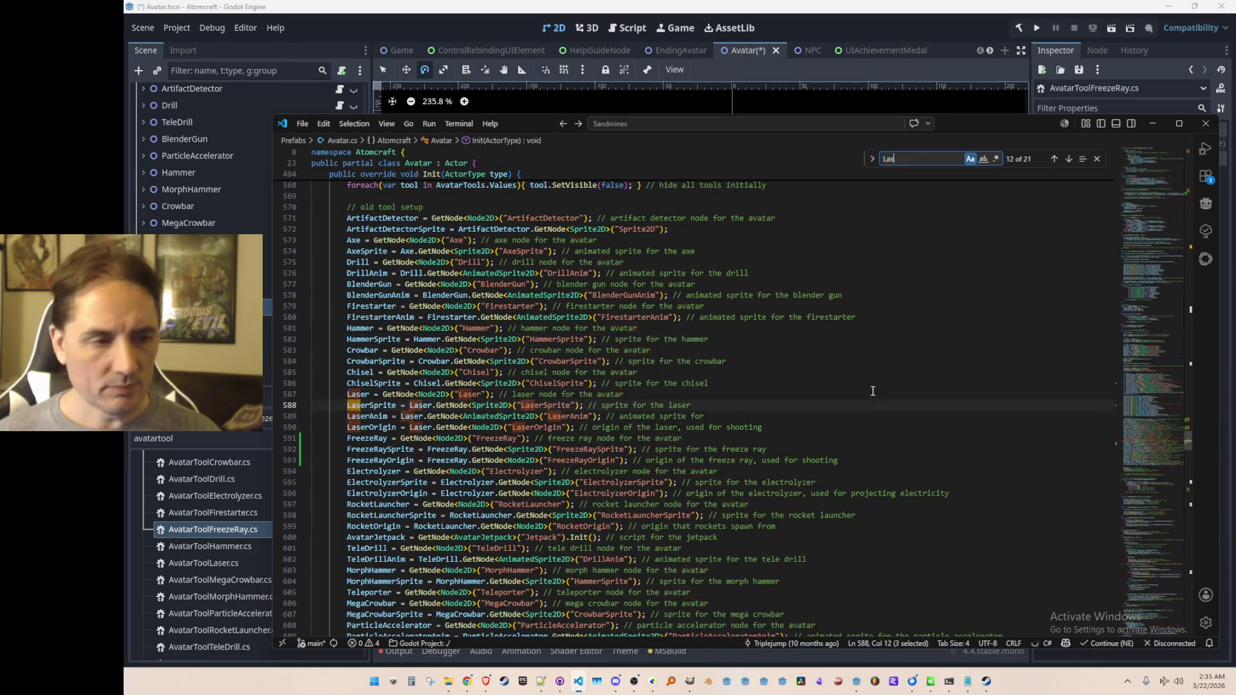
type("er")
key("Return")
key("Return")
key("Return")
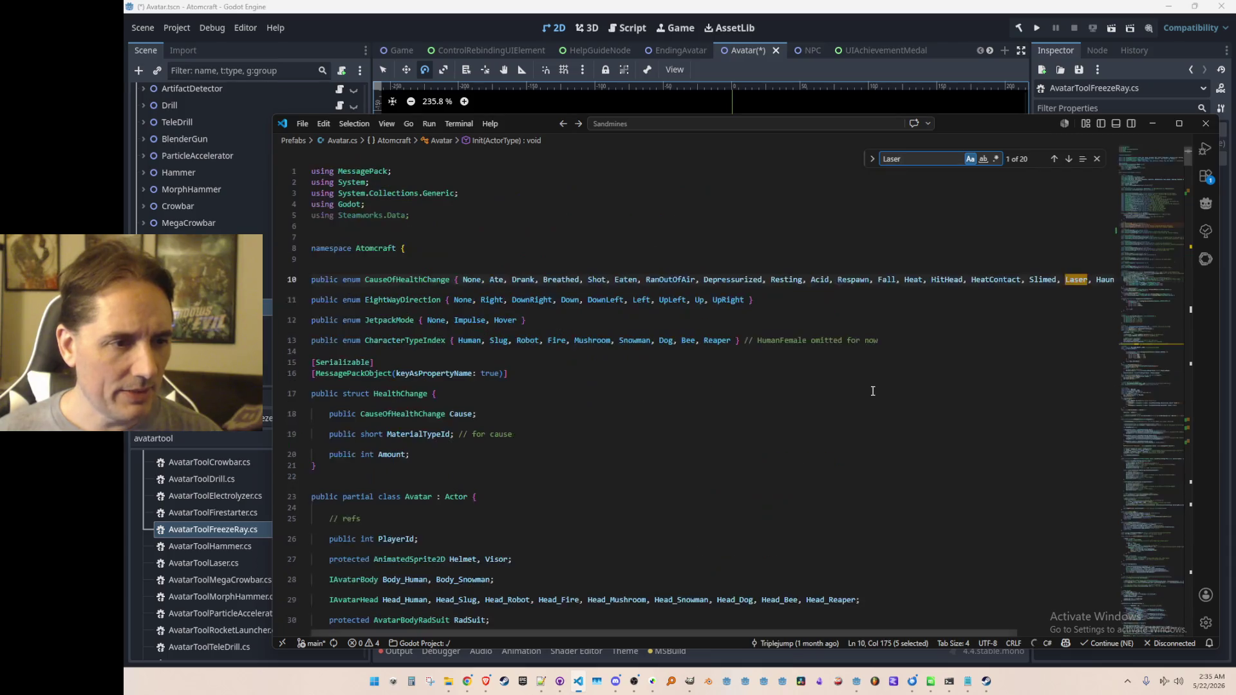
key("Return")
key("Return")
key("Return")
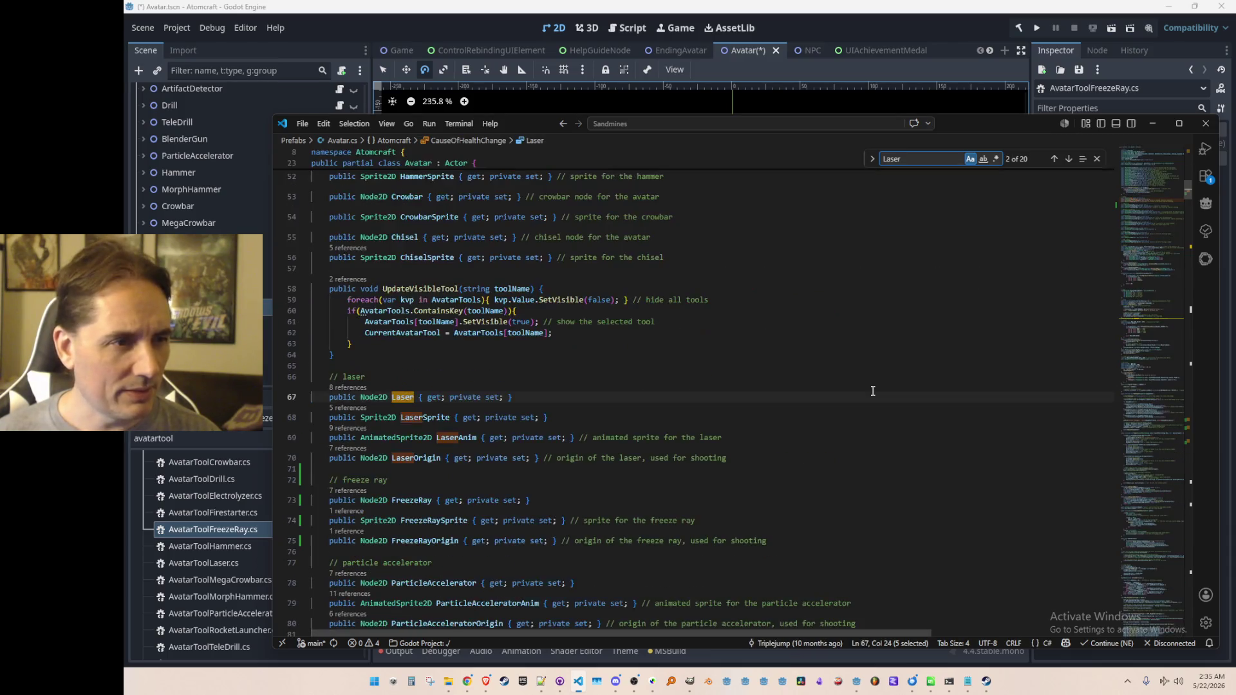
key("Return")
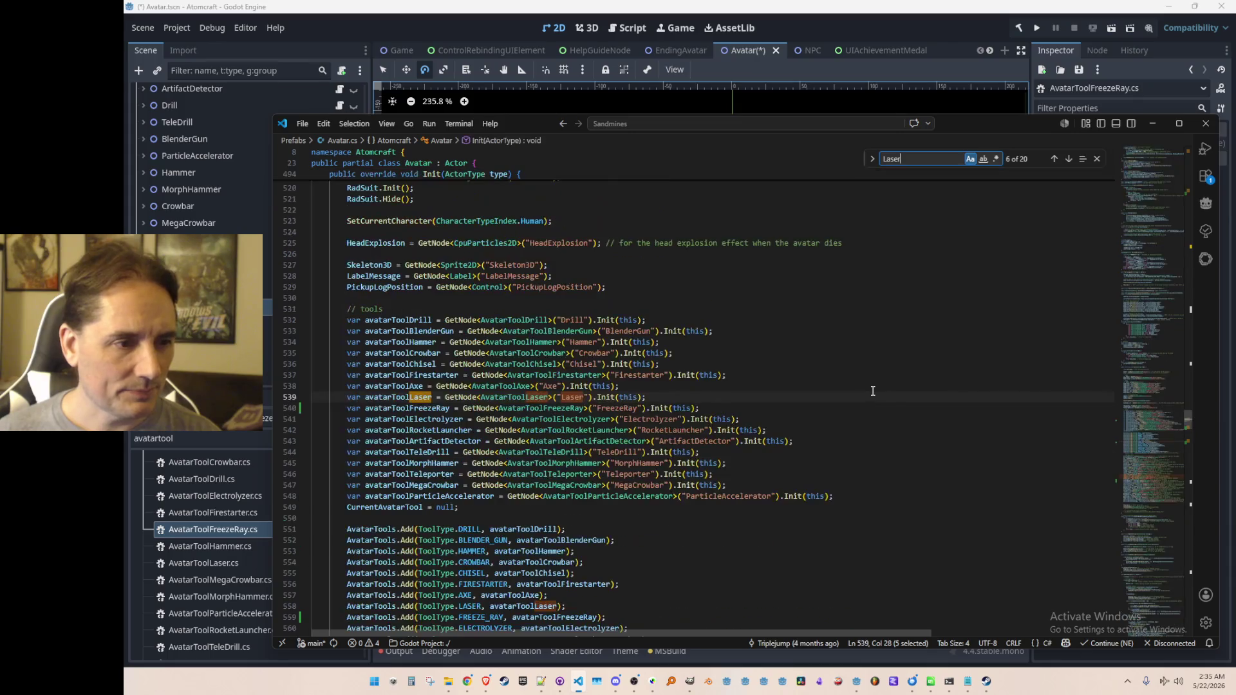
key("Escape")
key("Home")
Step: Review the tools block and bring up the Quick Open file search
scroll(868, 392, "up", 2)
left_click(873, 347)
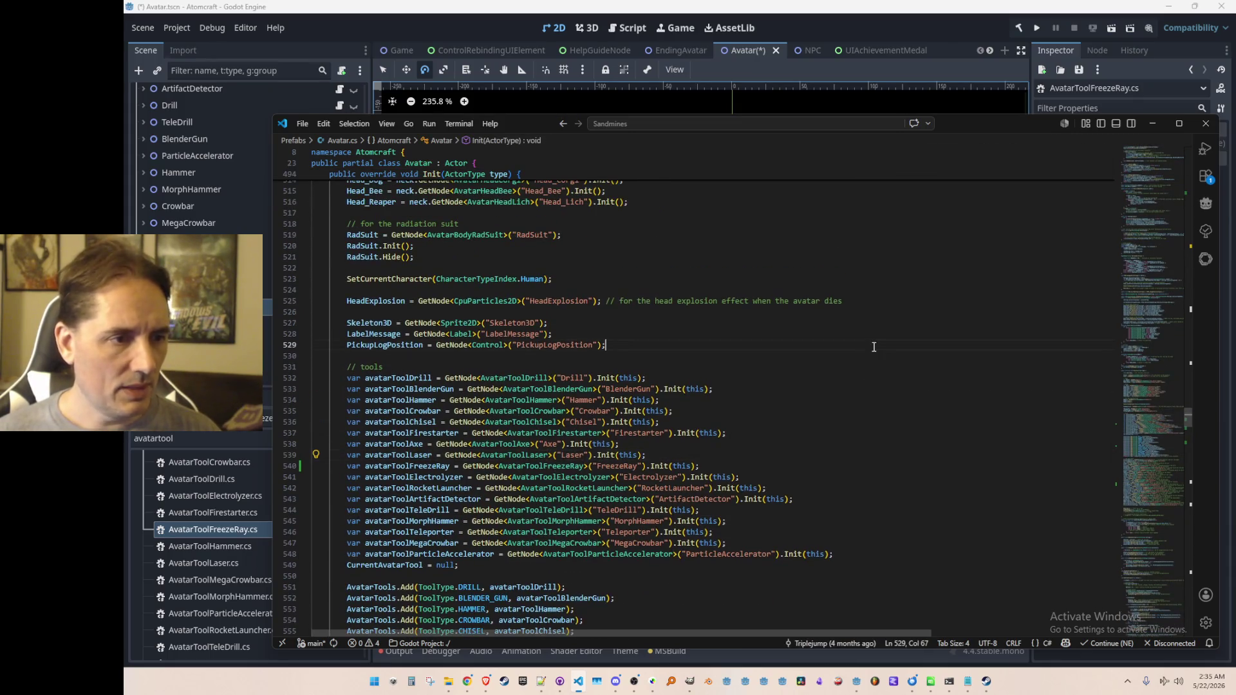
scroll(754, 370, "down", 1)
scroll(850, 354, "down", 2)
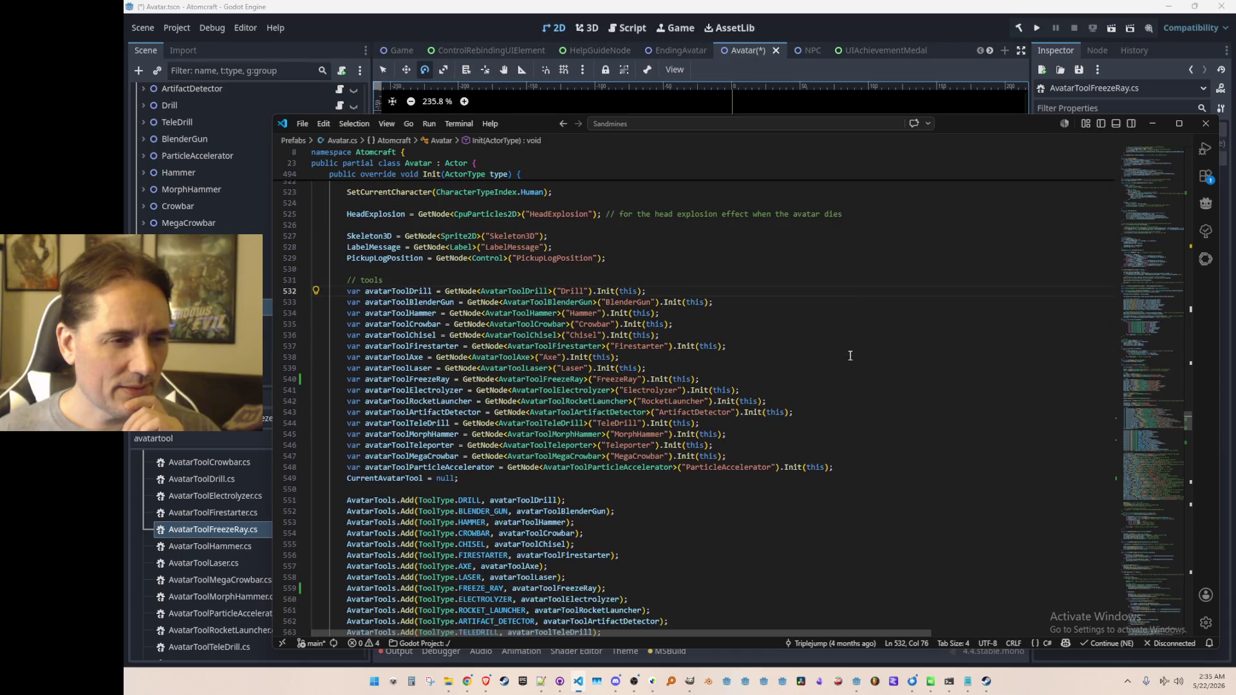
key("ctrl+p")
Step: Open InputManager.cs through Quick Open using 'Inputma'
type("Inputma")
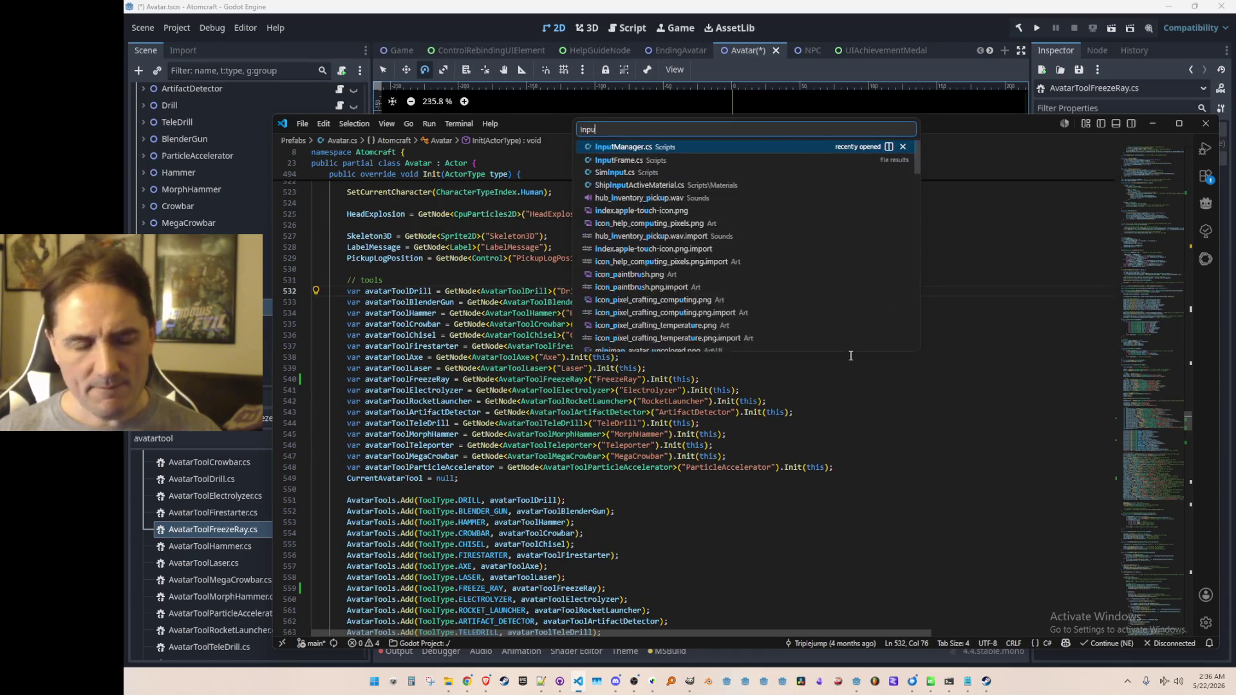
key("Return")
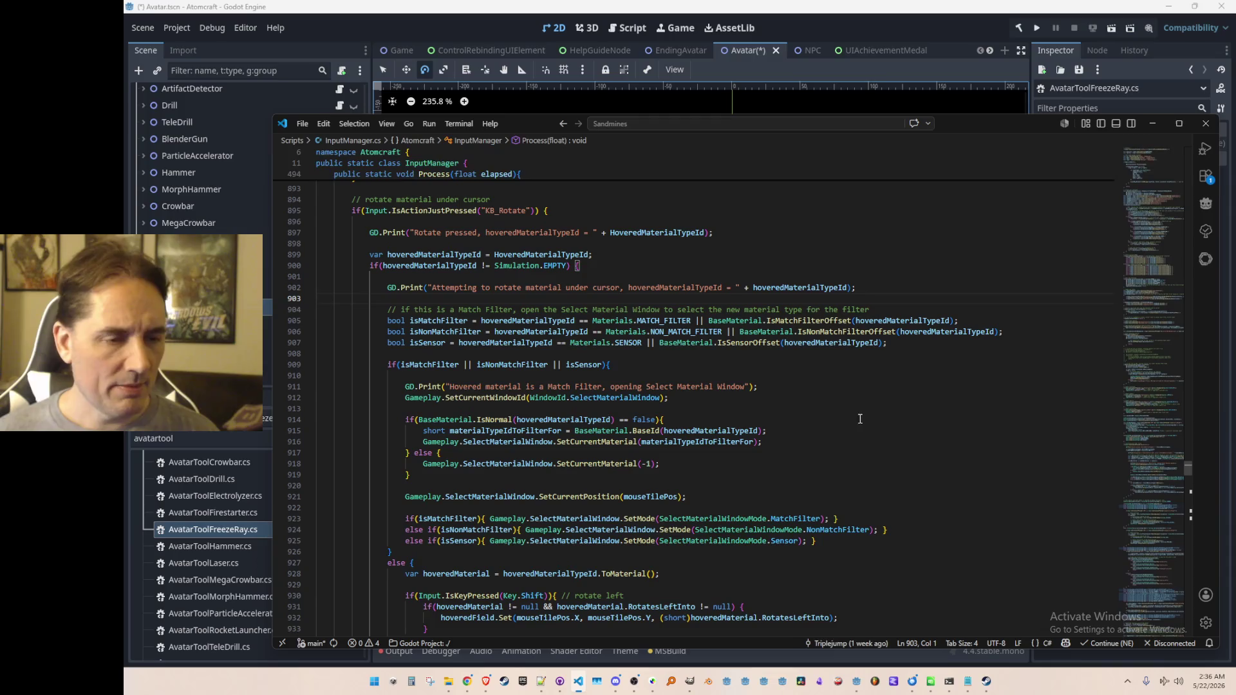
scroll(911, 399, "up", 5)
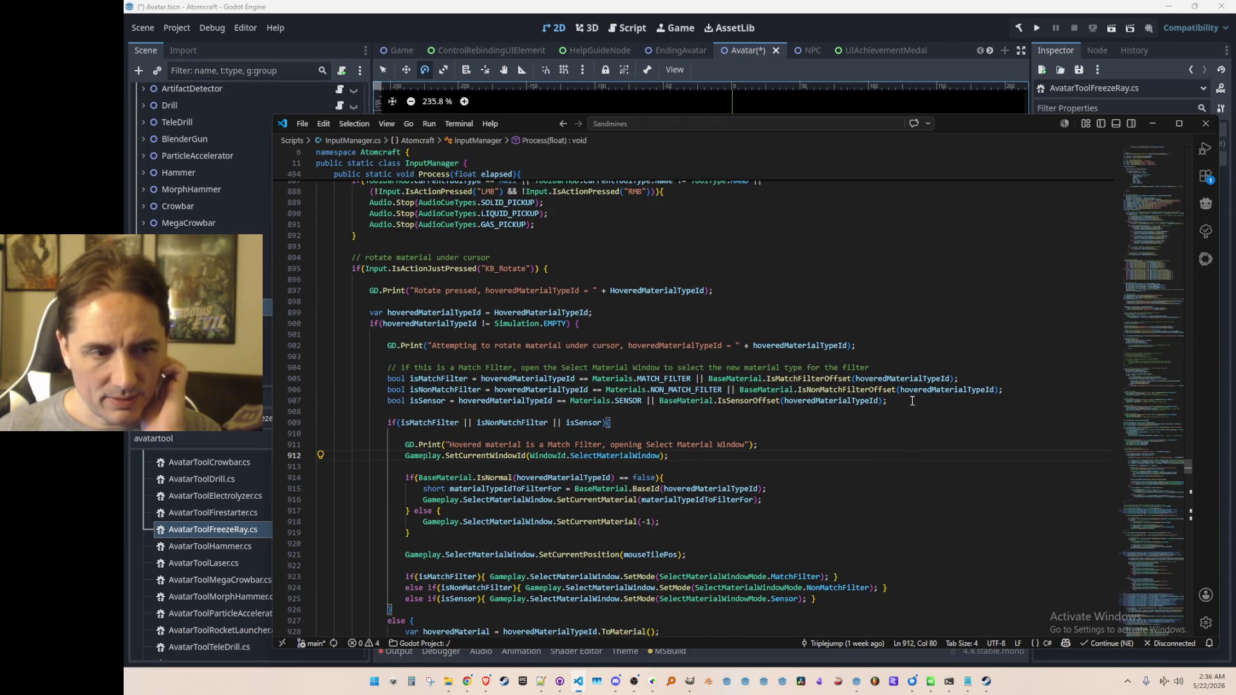
scroll(897, 339, "down", 2)
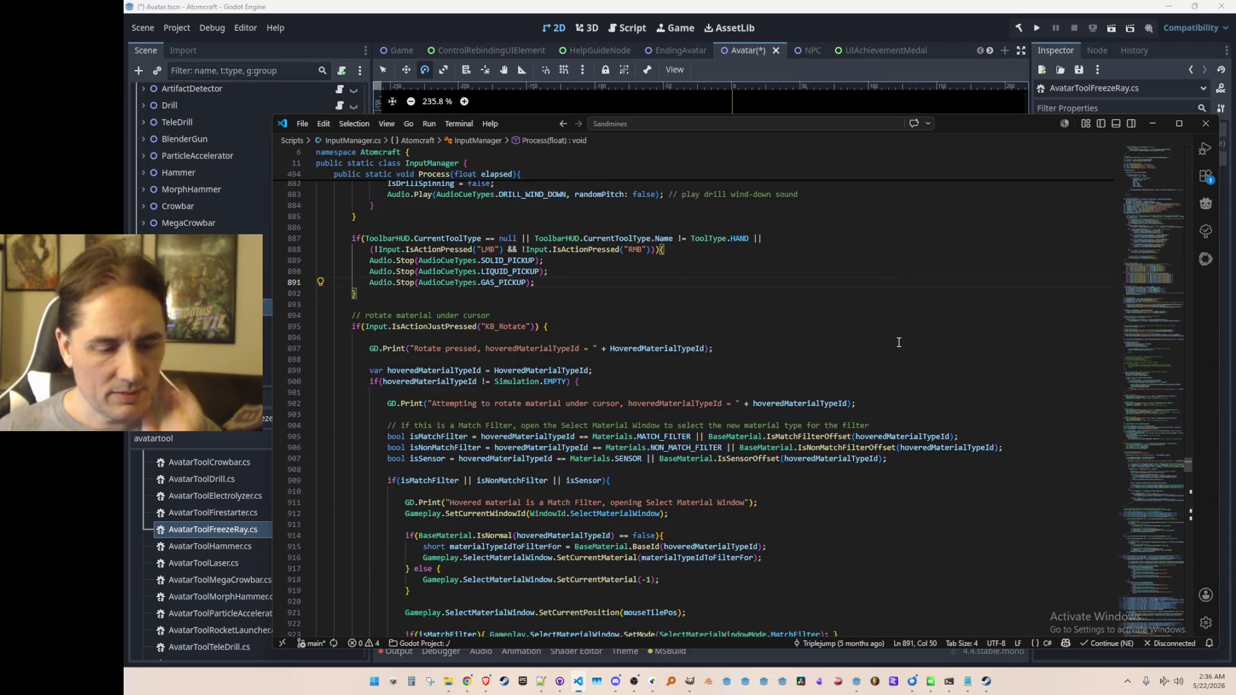
Step: Find the 'Laser' firing code in InputManager.cs, then return to the Godot editor
key("ctrl+f")
type("Laser")
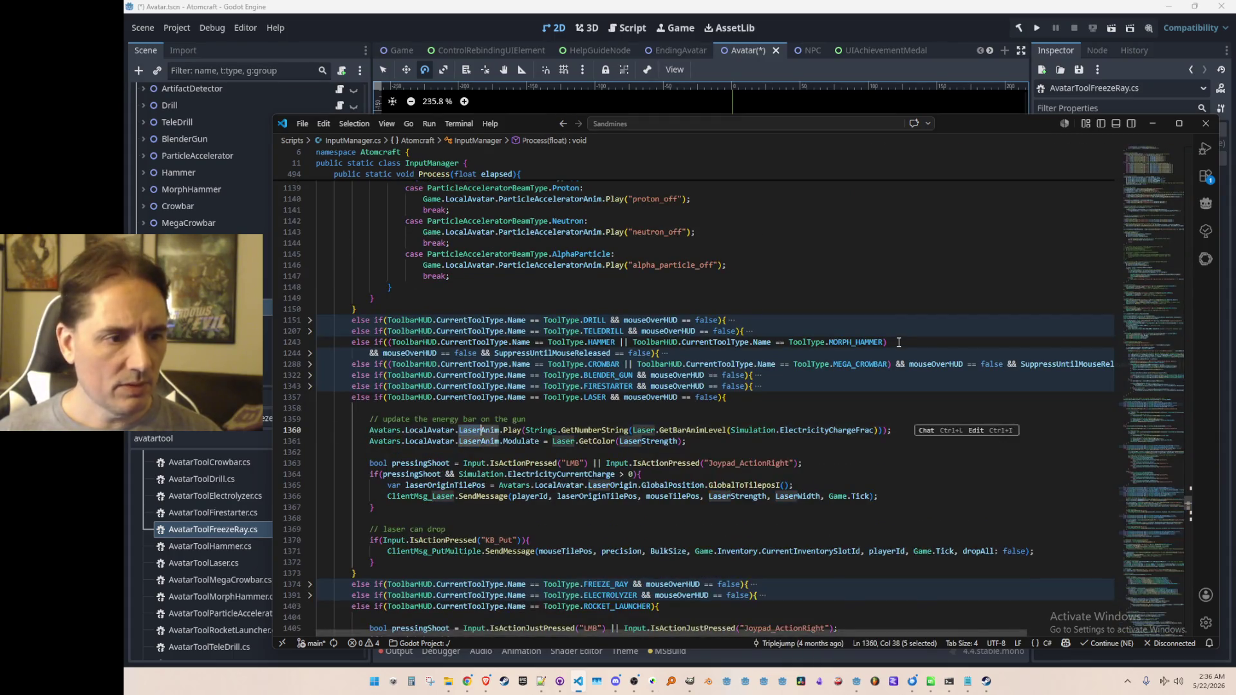
key("Return")
key("Escape")
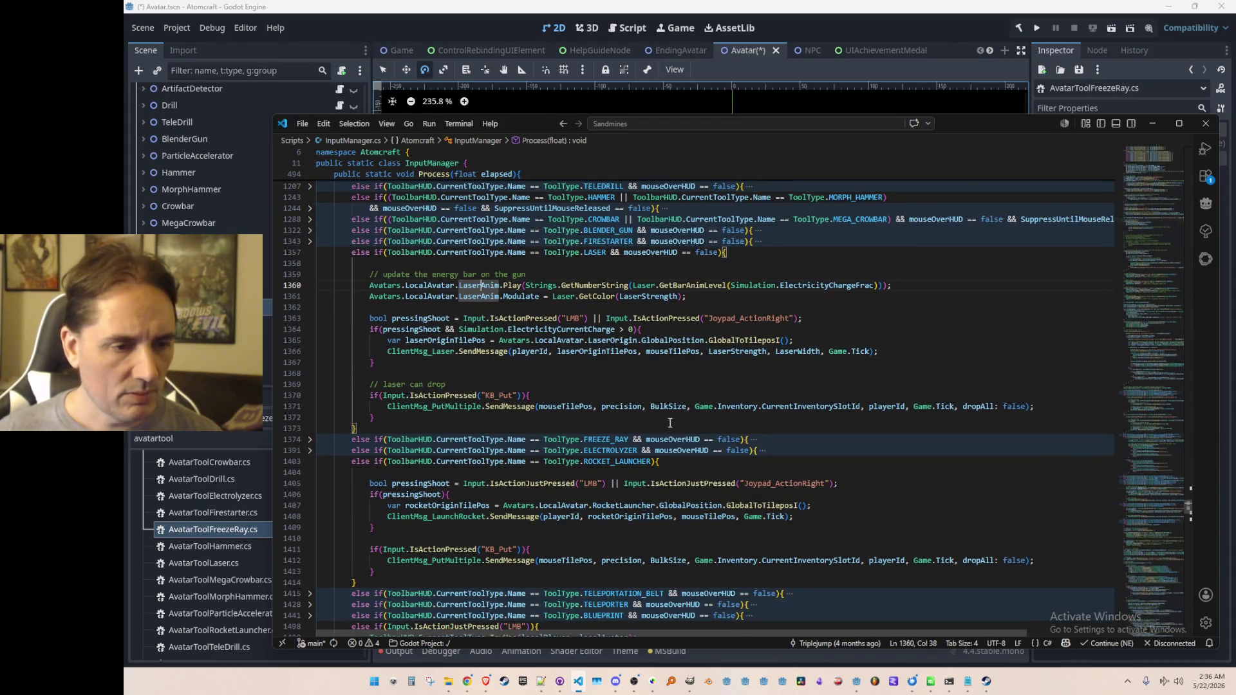
left_click(867, 21)
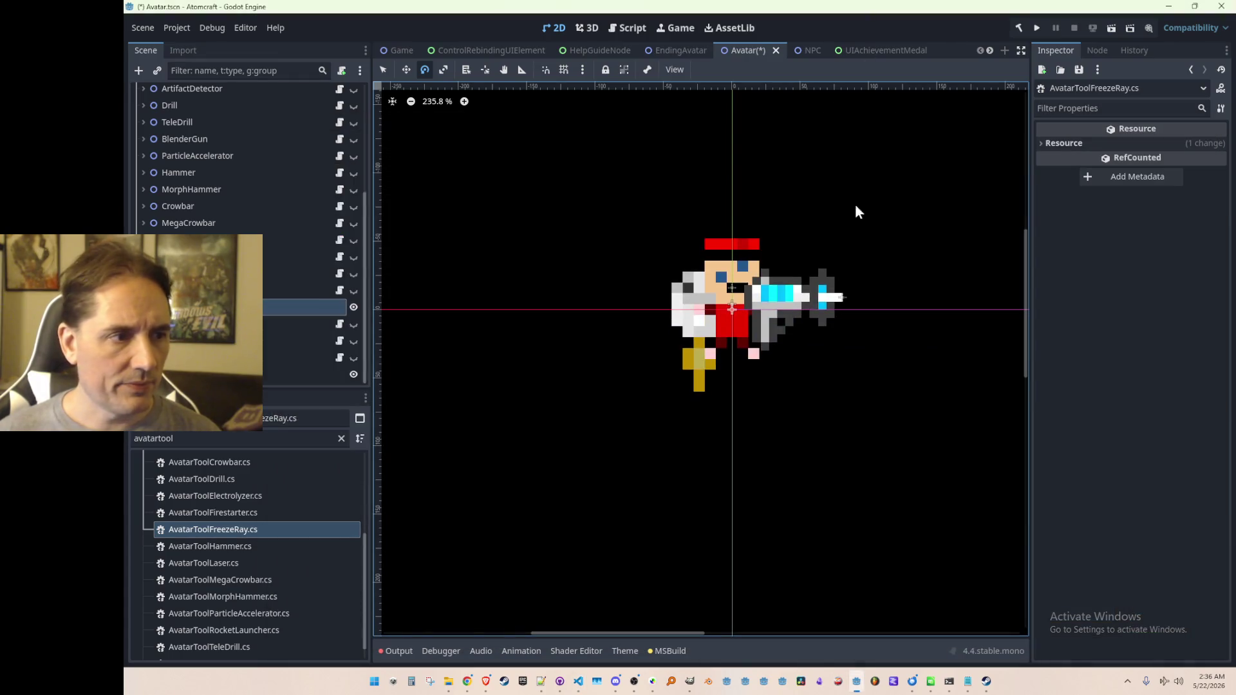
Step: Hide the FreezeRay node, attach AvatarToolFreezeRay.cs to it, and save the Avatar scene
left_click(353, 307)
mouse_move(210, 532)
left_mouse_down()
mouse_move(286, 413)
mouse_move(303, 316)
left_mouse_up()
scroll(708, 343, "down", 3)
key("ctrl+s")
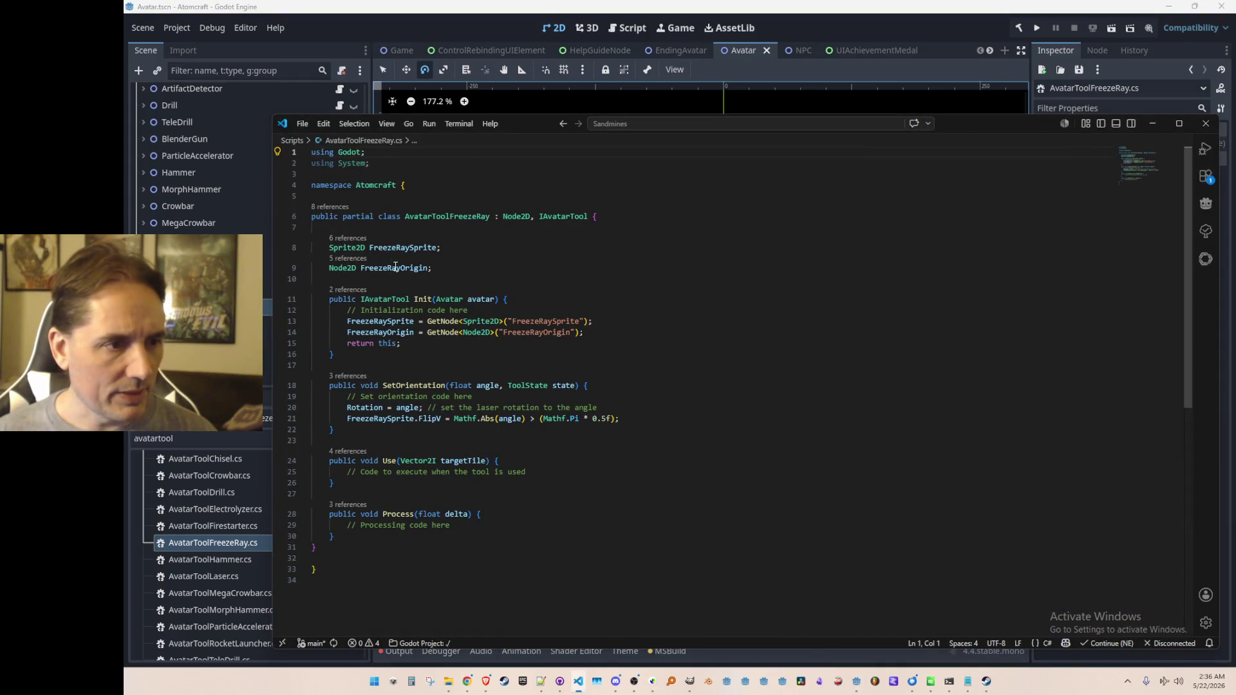
Step: Peek references to Init and SetOrientation, checking the InputManager.cs and IAvatarTool.cs results
left_click(353, 293)
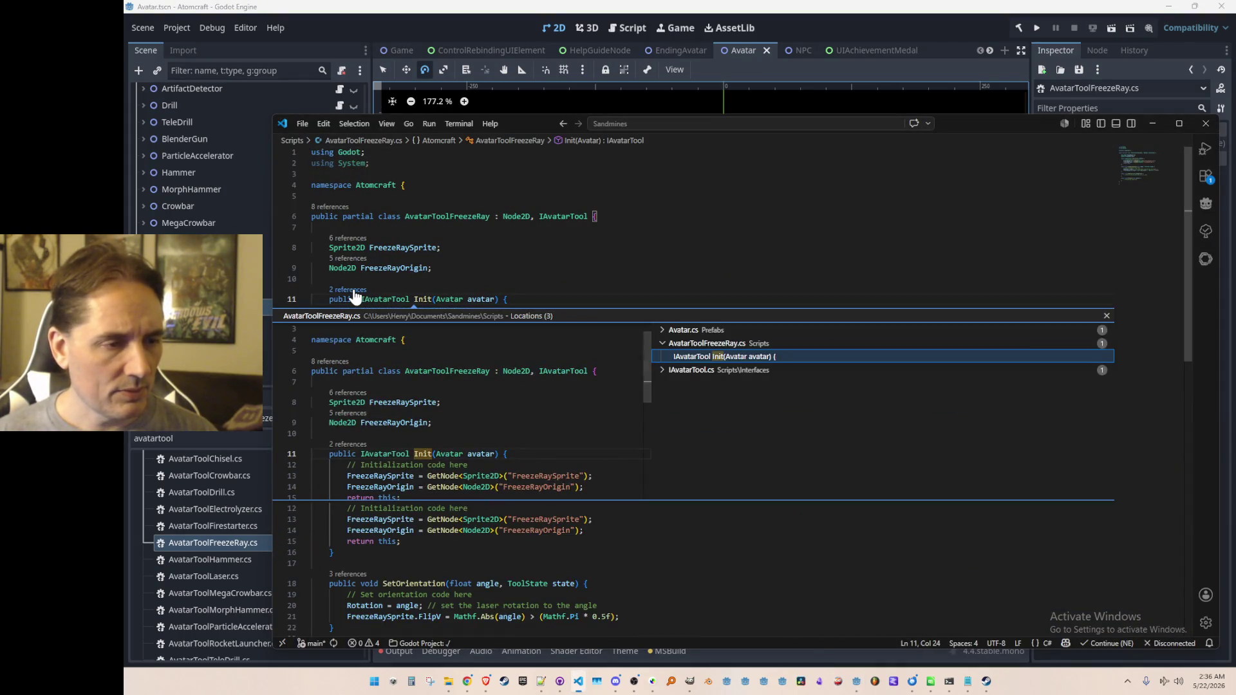
key("Escape")
left_click(358, 375)
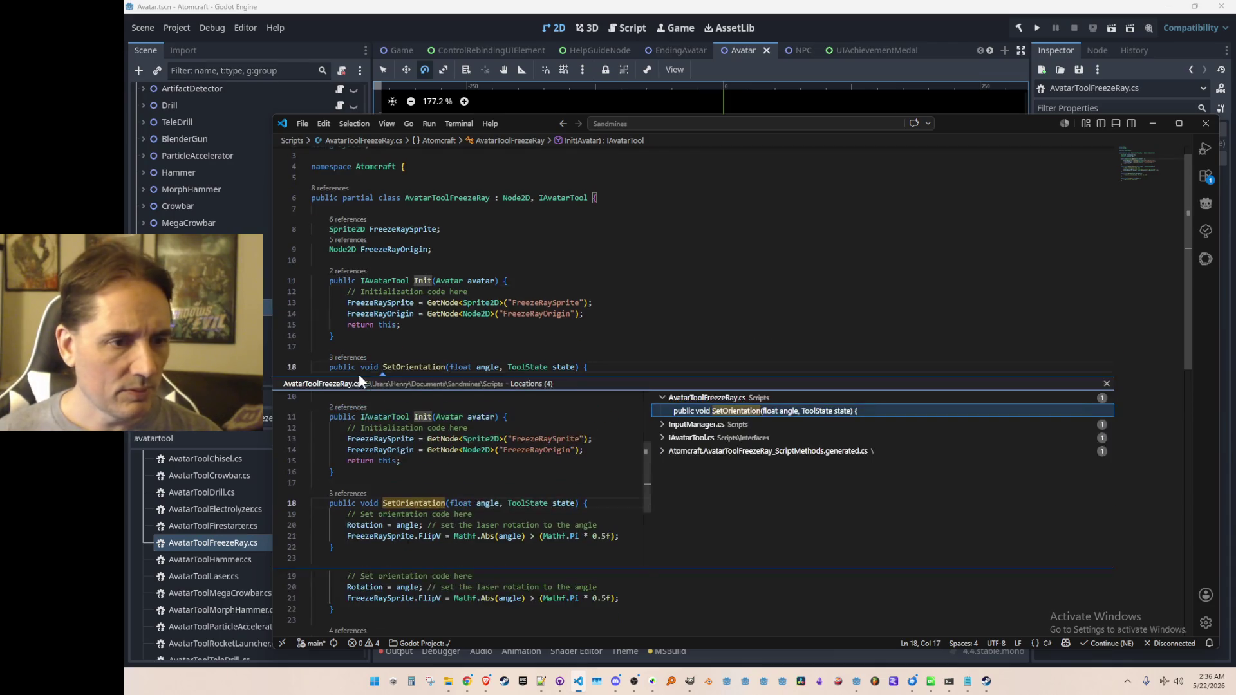
left_click(724, 425)
left_click(720, 438)
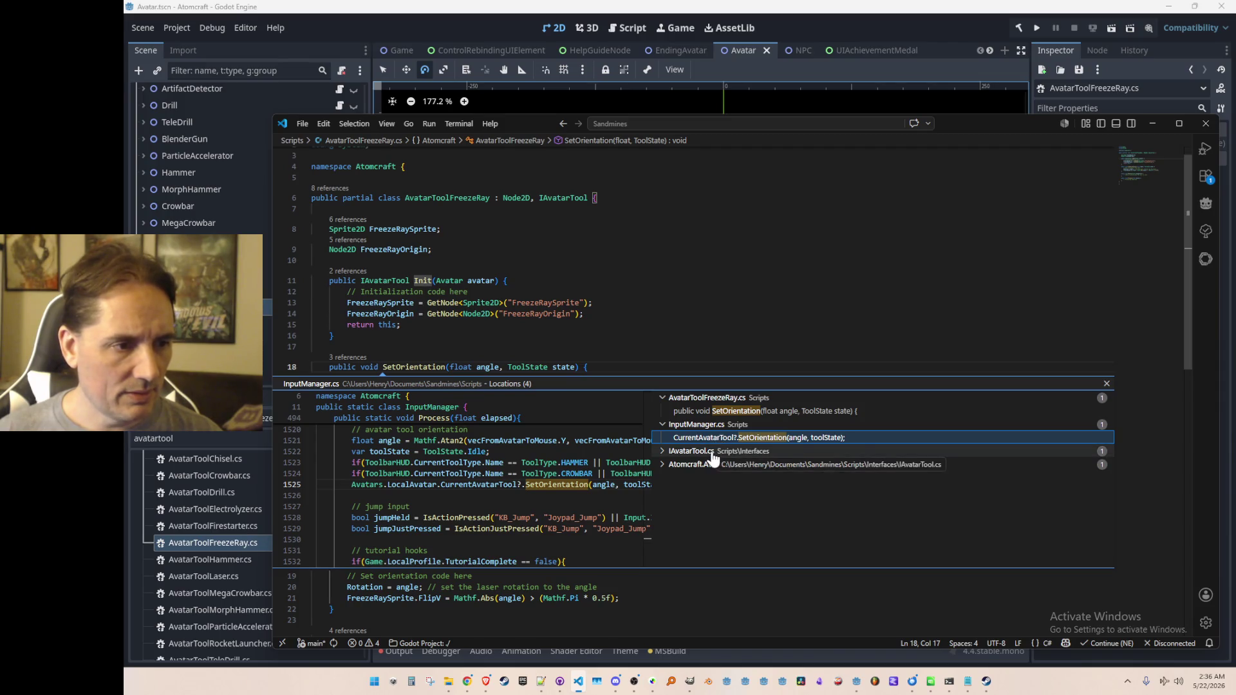
left_click(712, 452)
key("Escape")
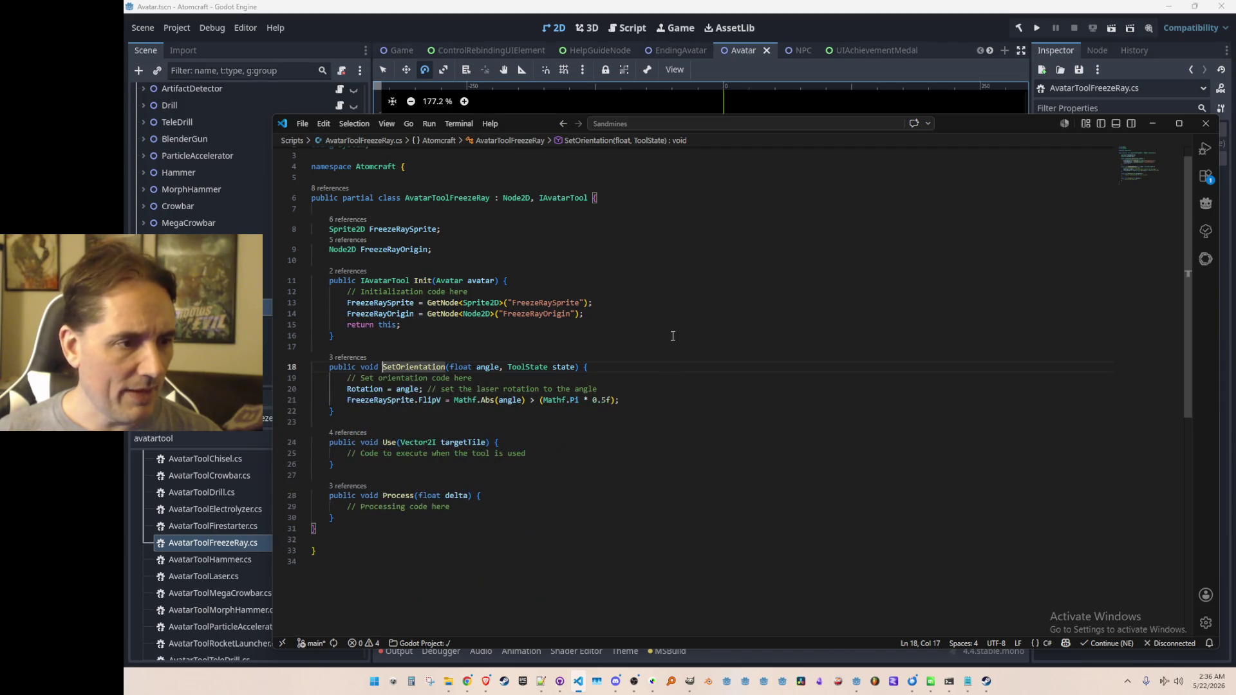
Step: Open the Init call in Avatar.cs, review the tool registration list, and return to Godot
key("shift+F12")
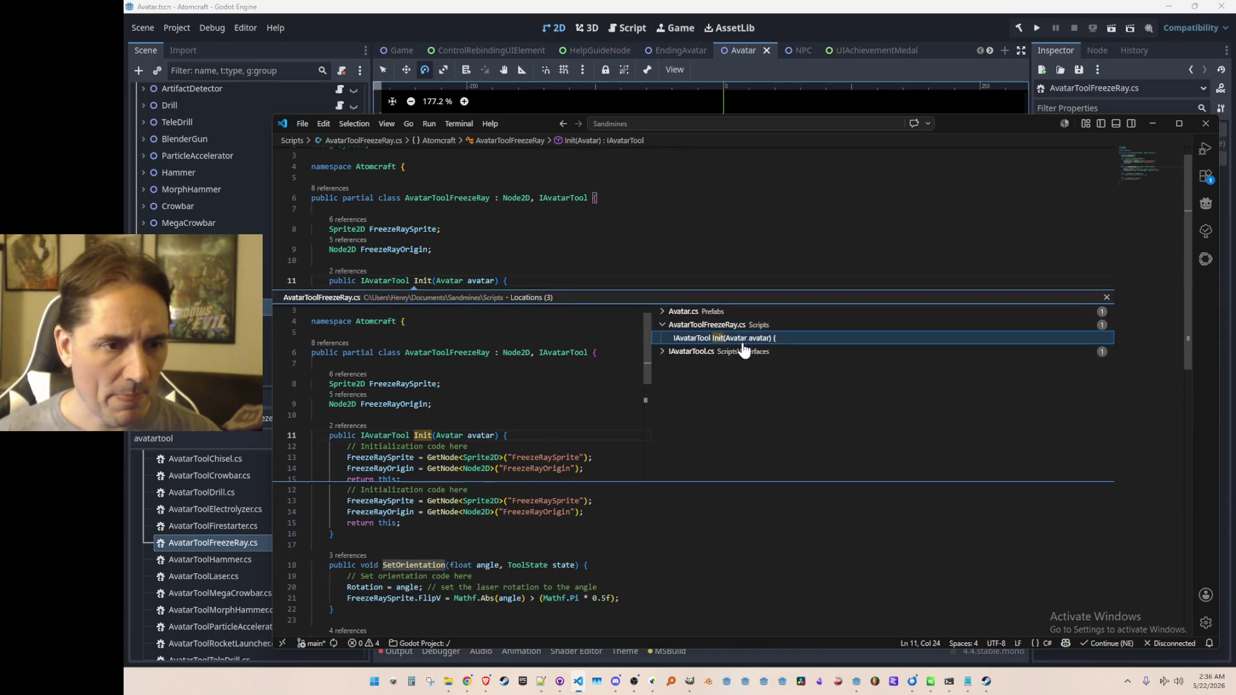
double_click(731, 324)
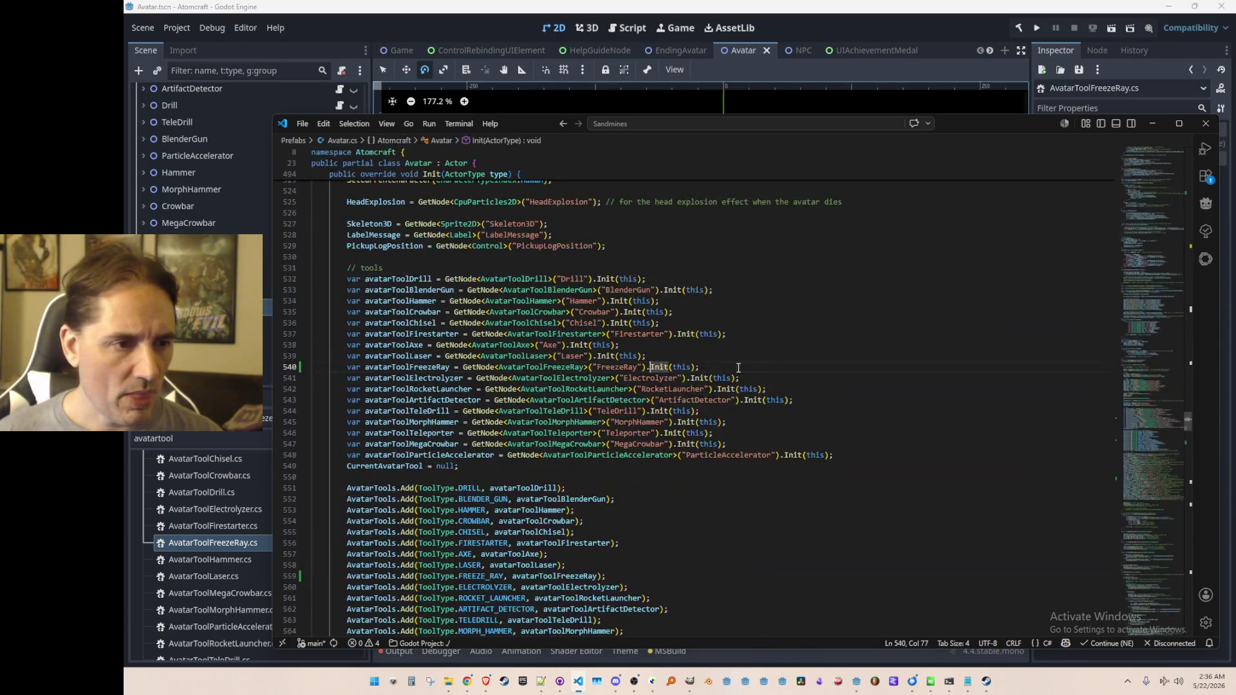
scroll(738, 388, "down", 5)
left_click(817, 408)
scroll(817, 409, "down", 2)
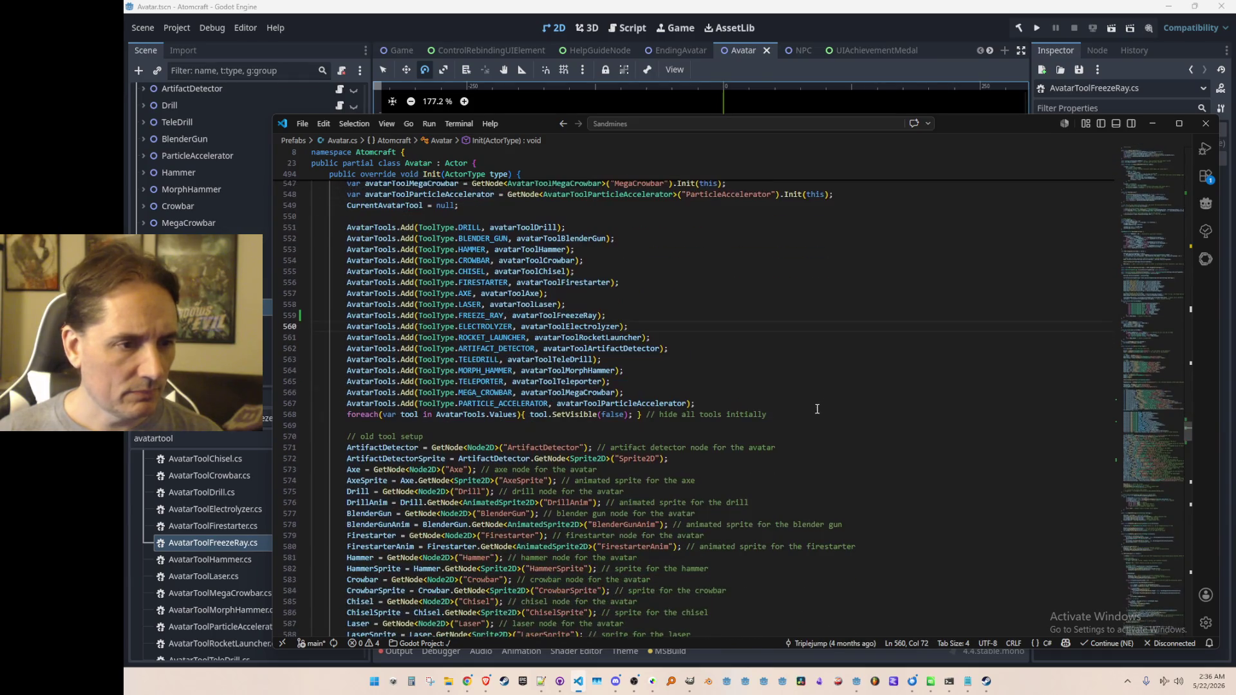
left_click(928, 8)
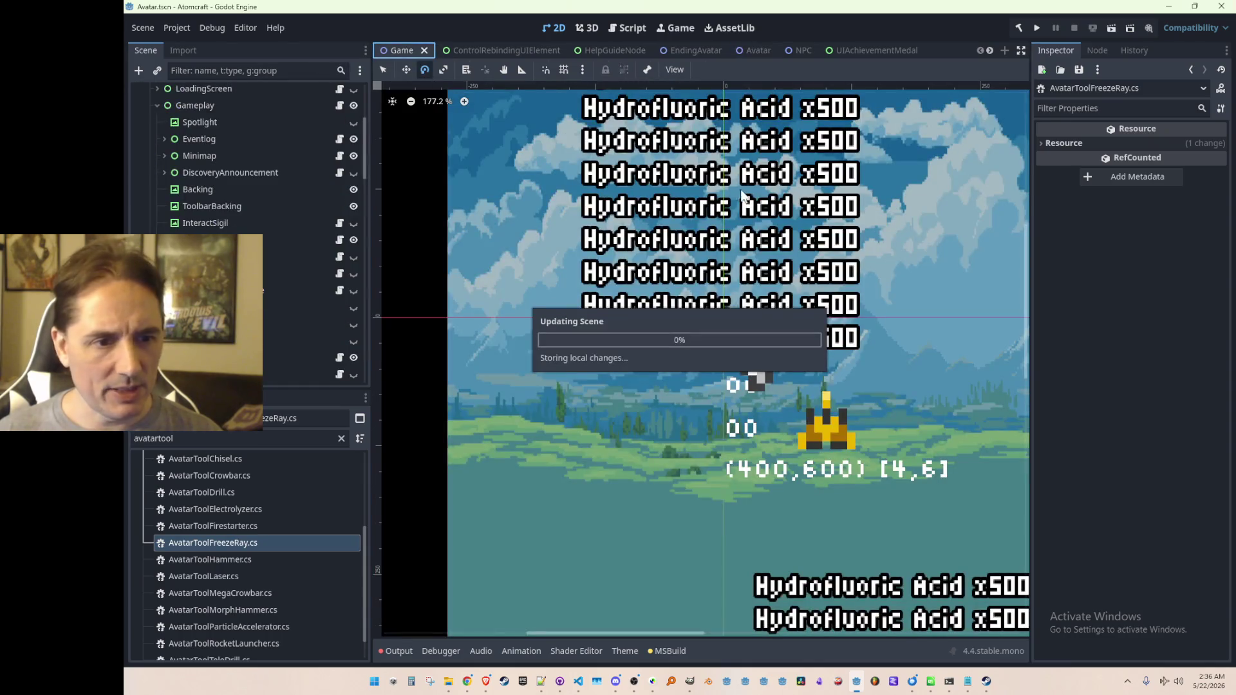
Step: Run the Atomcraft project and wait for its Play, Settings and Exit title menu
scroll(782, 238, "down", 3)
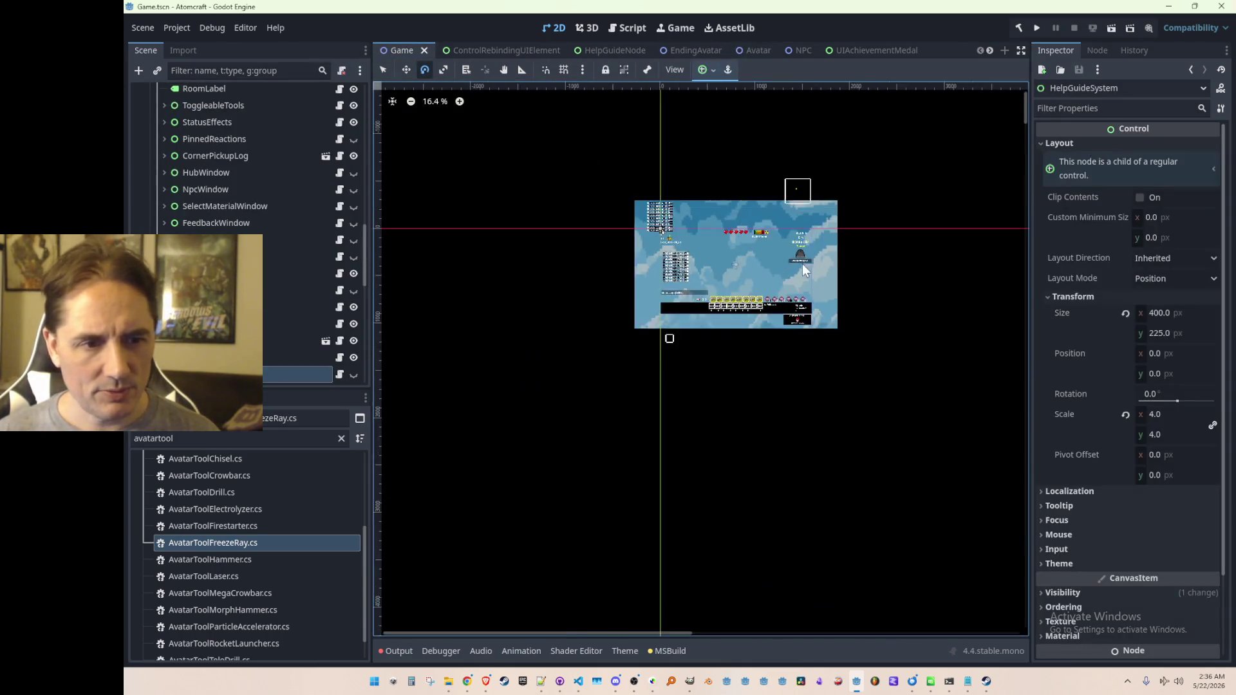
scroll(802, 264, "up", 5)
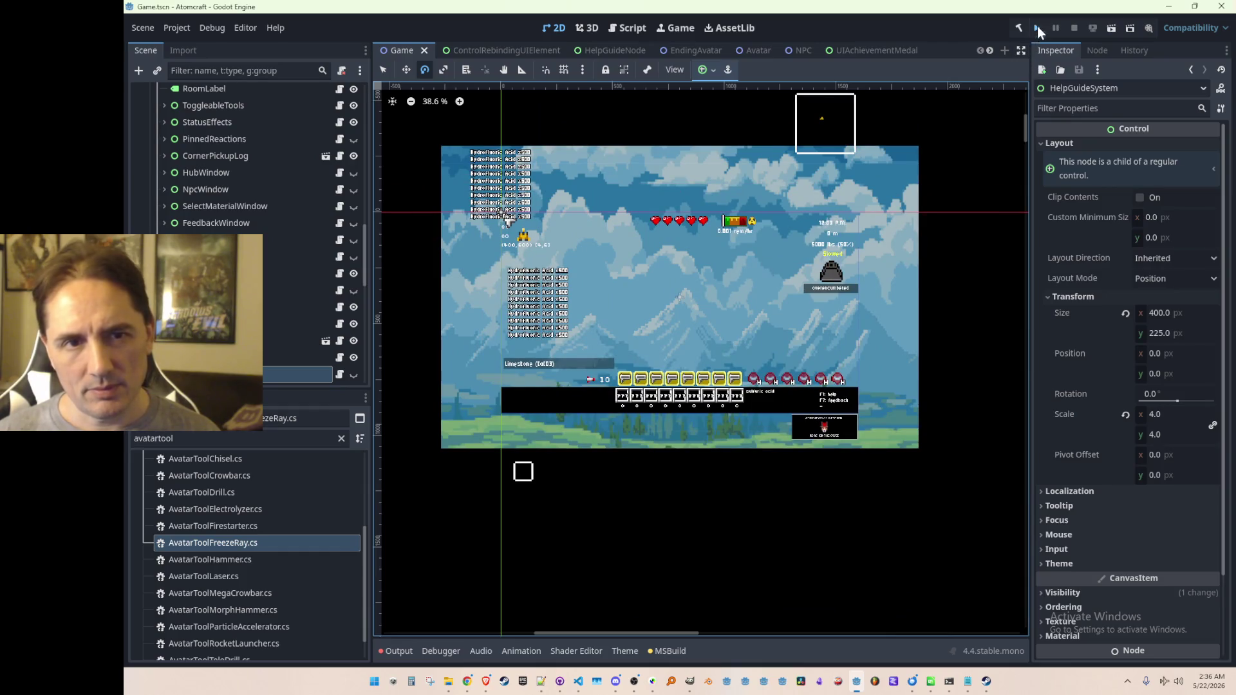
left_click(1037, 27)
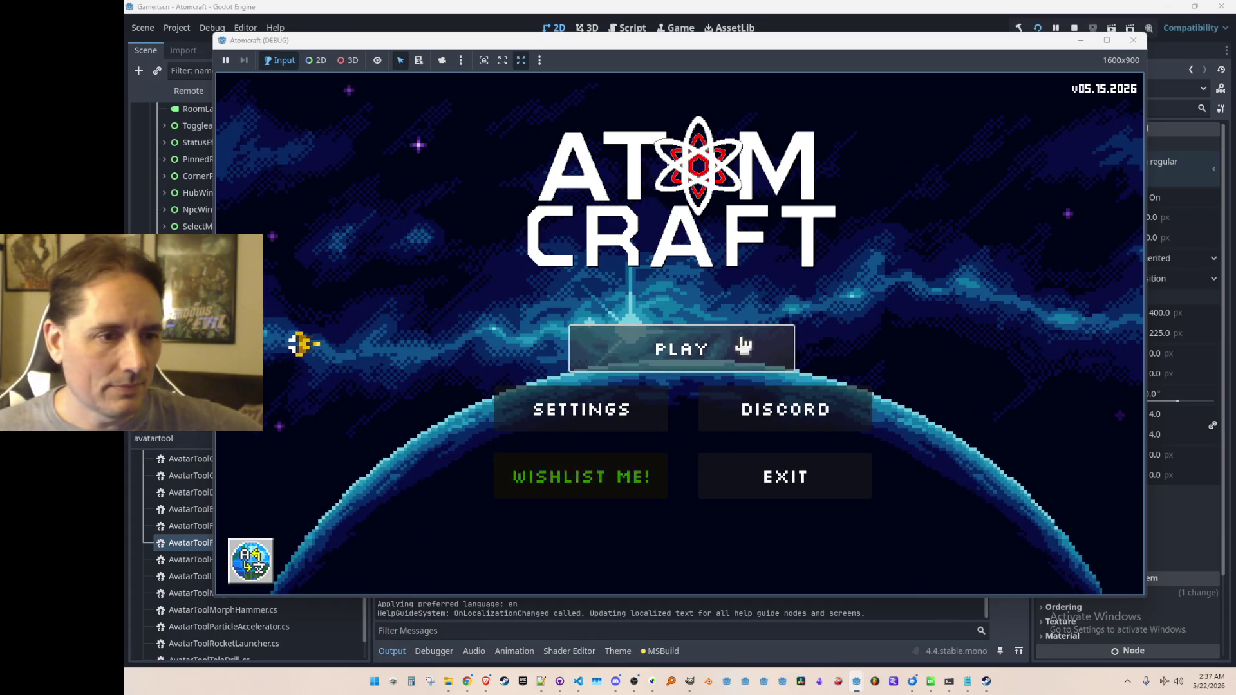
Step: Start playing with the Test 6 profile in the NPC Test H world
left_click(742, 346)
scroll(709, 315, "down", 2)
left_click(731, 354)
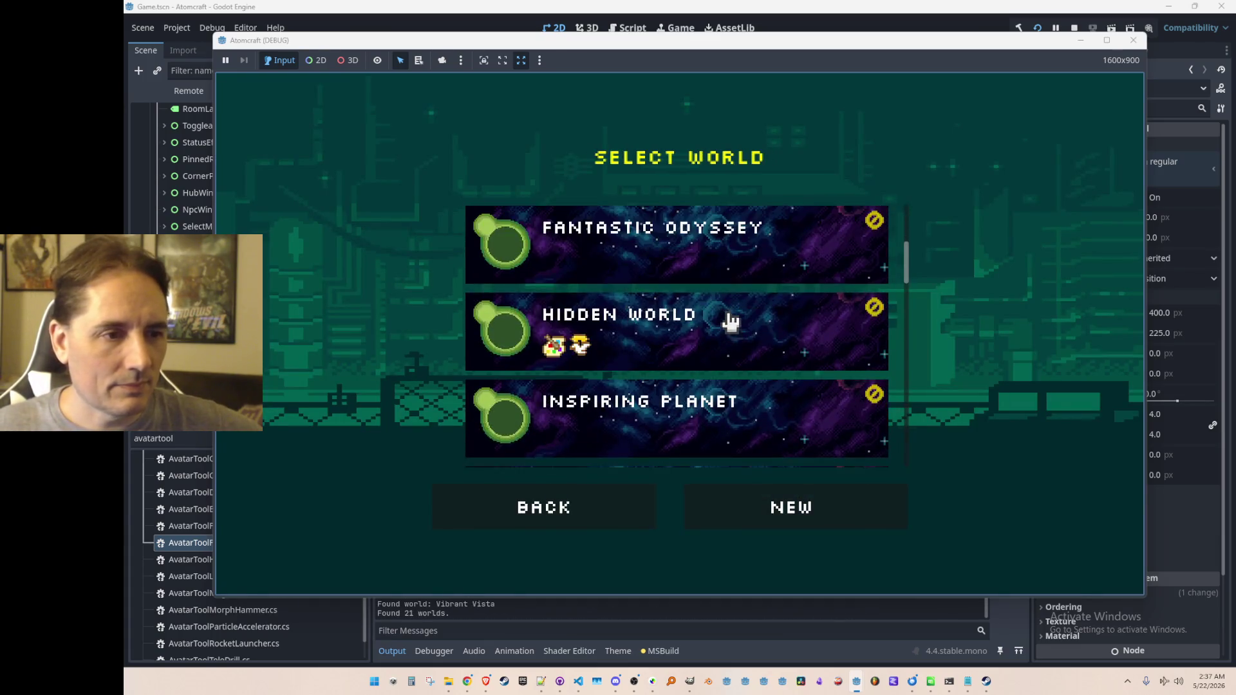
scroll(731, 321, "down", 5)
left_click(749, 420)
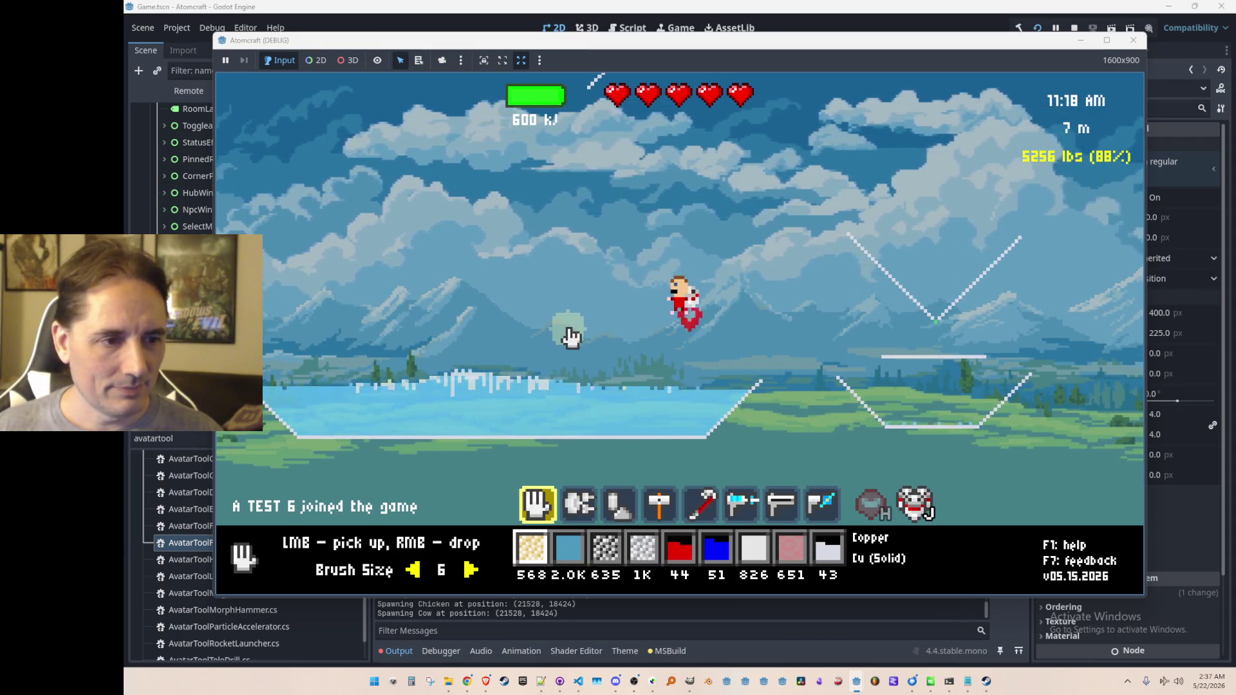
Step: Select the freeze ray and fire it across the lake while flying left and right
key("2")
scroll(587, 349, "down", 4)
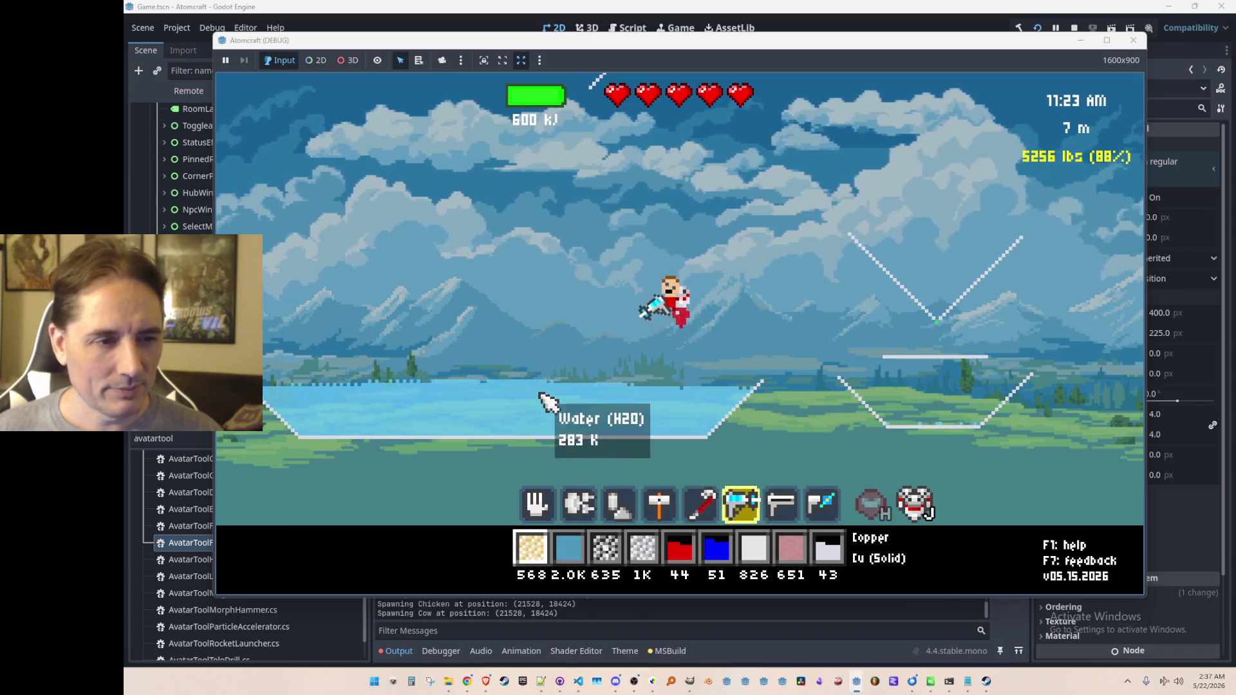
mouse_move(552, 404)
left_mouse_down()
mouse_move(604, 422)
mouse_move(552, 342)
left_mouse_up()
key("a")
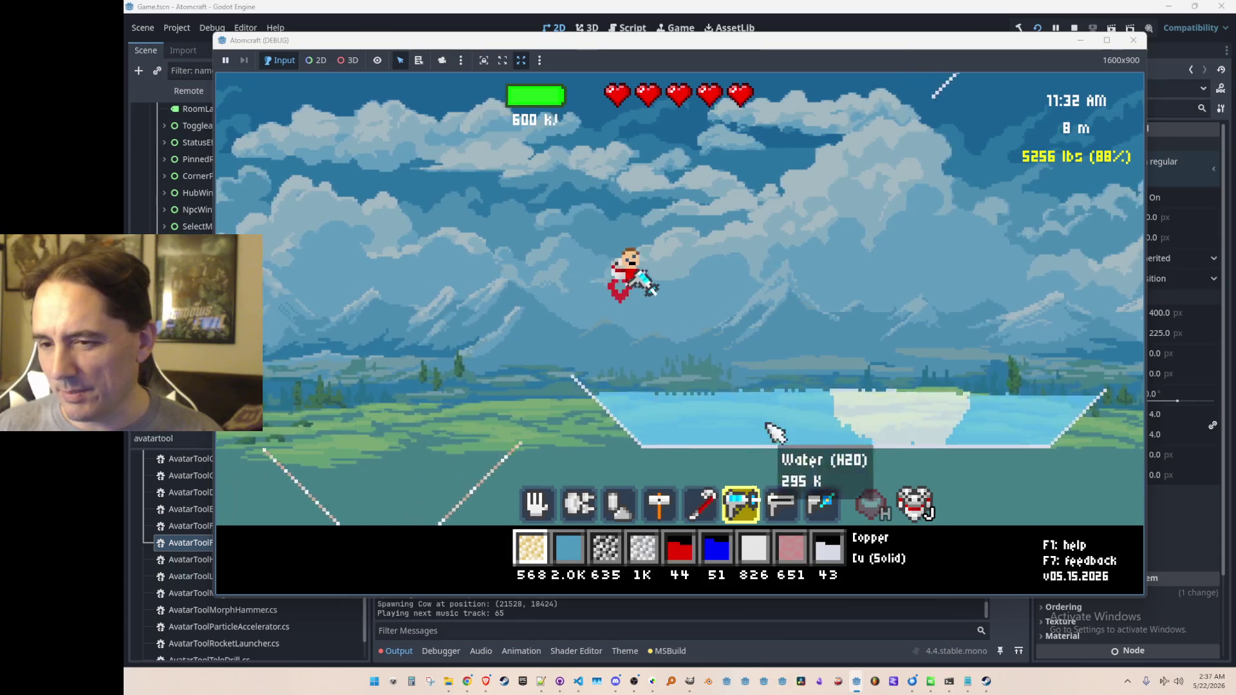
mouse_move(781, 427)
left_mouse_down()
mouse_move(743, 458)
mouse_move(808, 446)
mouse_move(690, 450)
mouse_move(698, 458)
left_mouse_up()
key("d")
left_click_drag(823, 456, 979, 441)
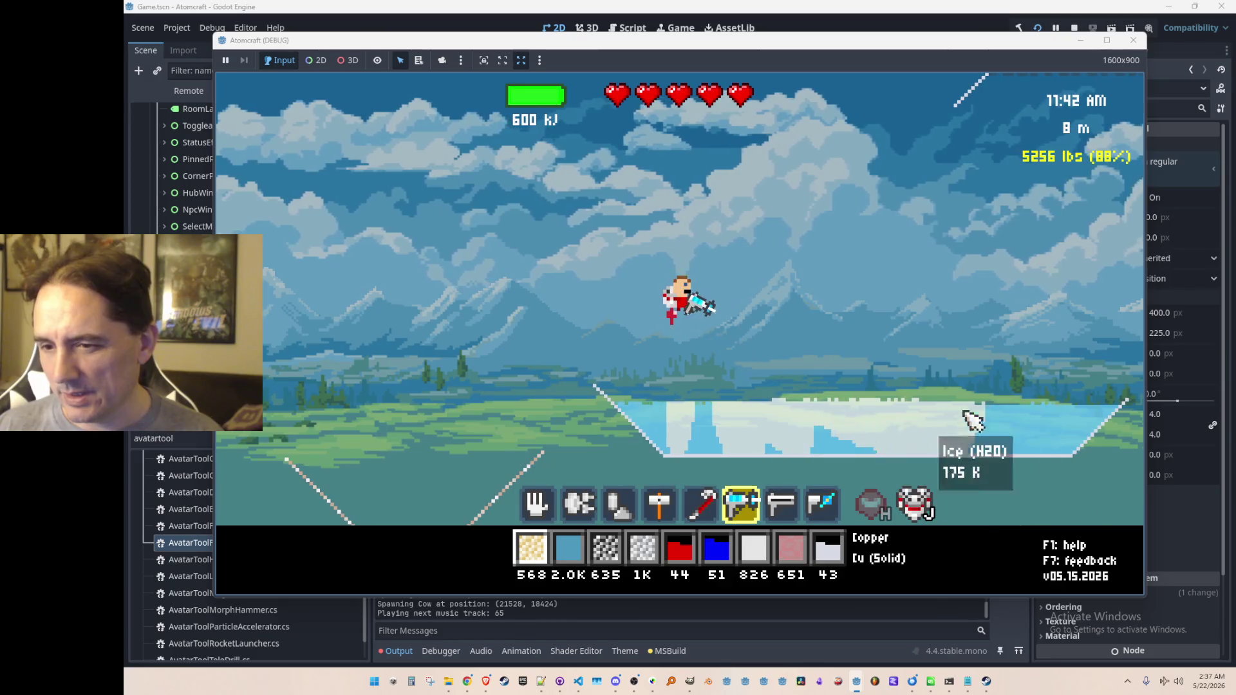
mouse_move(798, 465)
left_mouse_down()
mouse_move(753, 470)
mouse_move(657, 413)
mouse_move(656, 360)
left_mouse_up()
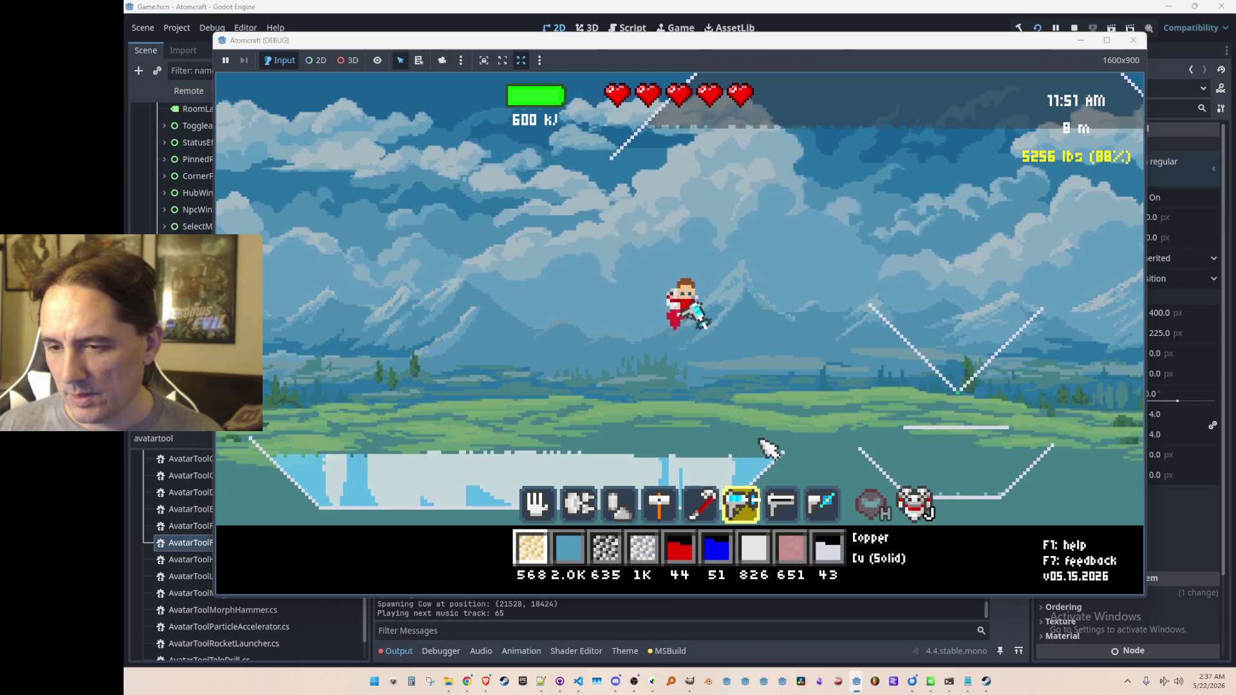
mouse_move(695, 399)
left_mouse_down()
mouse_move(745, 480)
mouse_move(682, 386)
left_mouse_up()
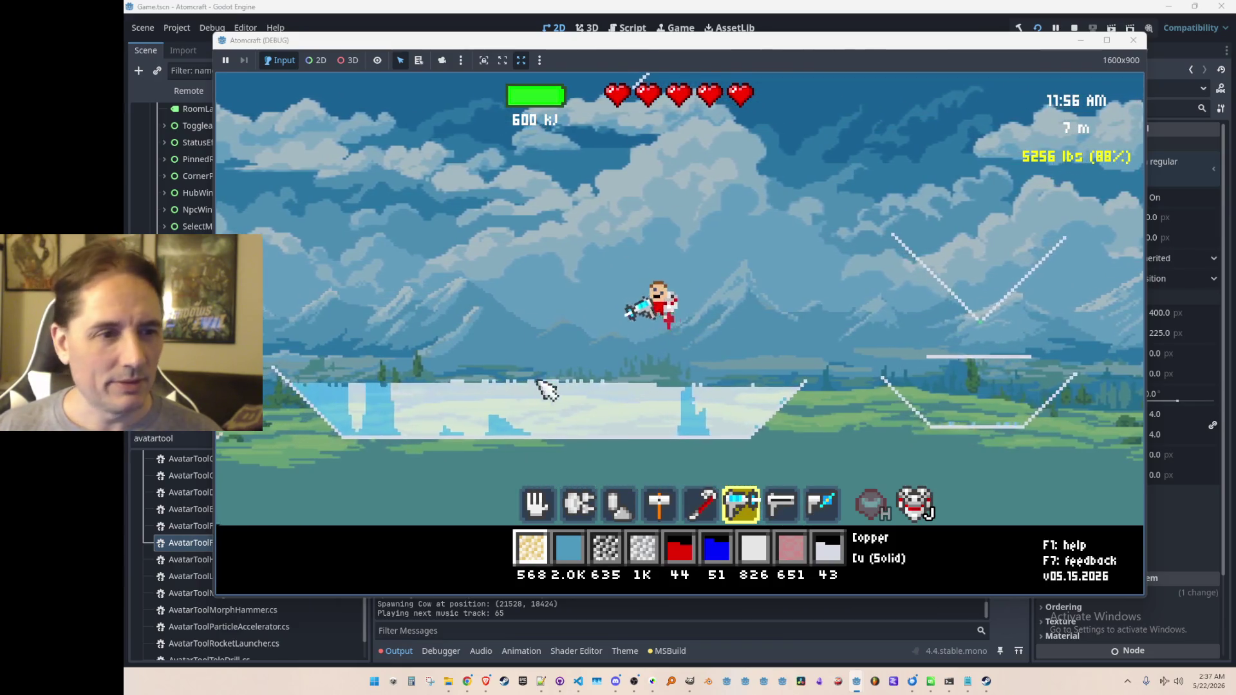
mouse_move(544, 387)
left_mouse_down()
mouse_move(598, 450)
mouse_move(644, 399)
left_mouse_up()
Step: Stop the game and open InputManager.cs in Visual Studio Code
key("F8")
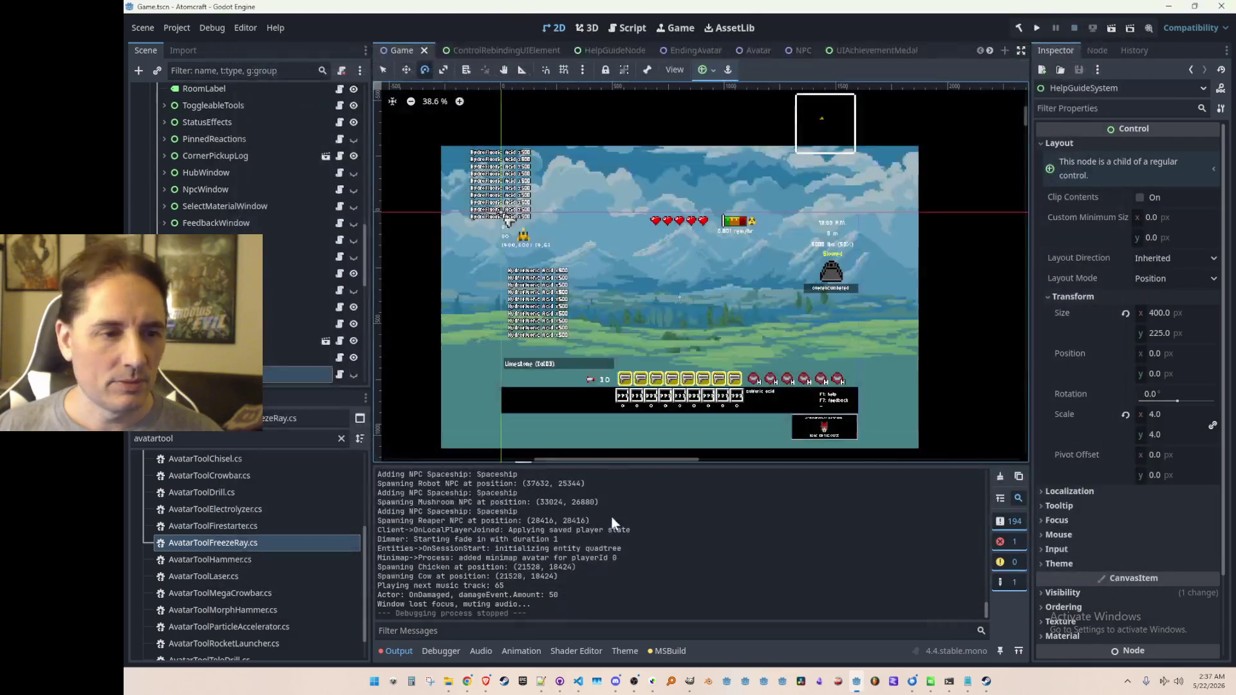
left_click(579, 682)
key("ctrl+p")
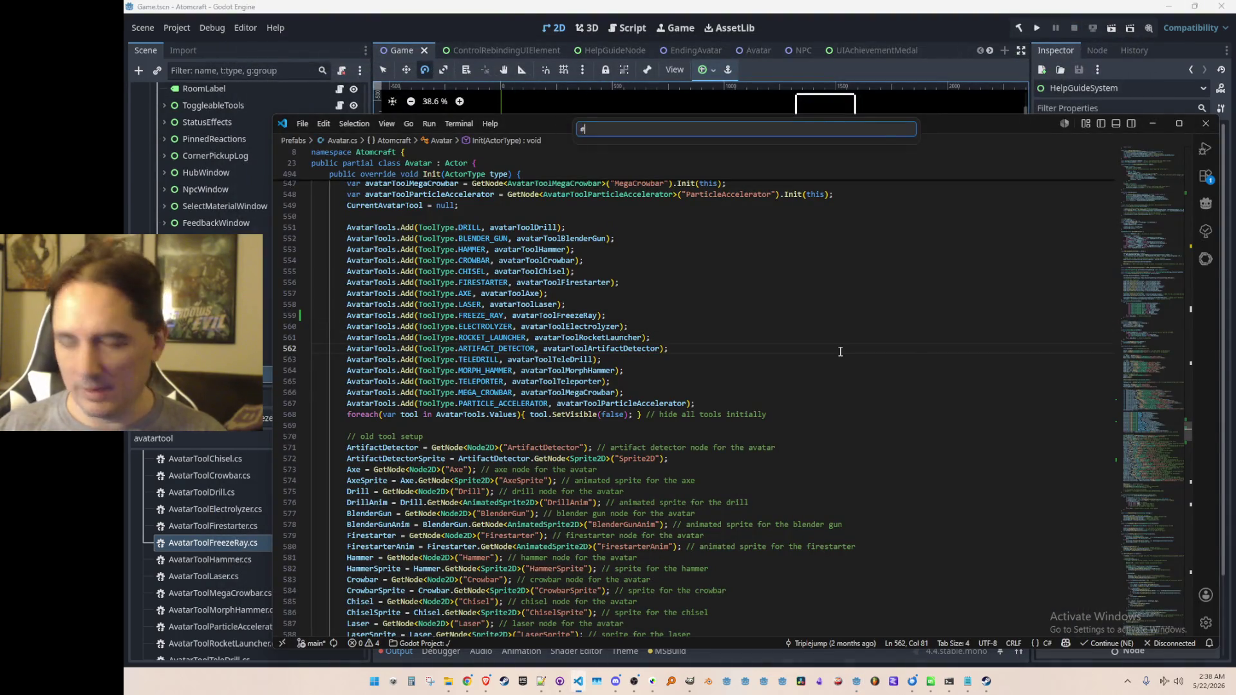
type("Input")
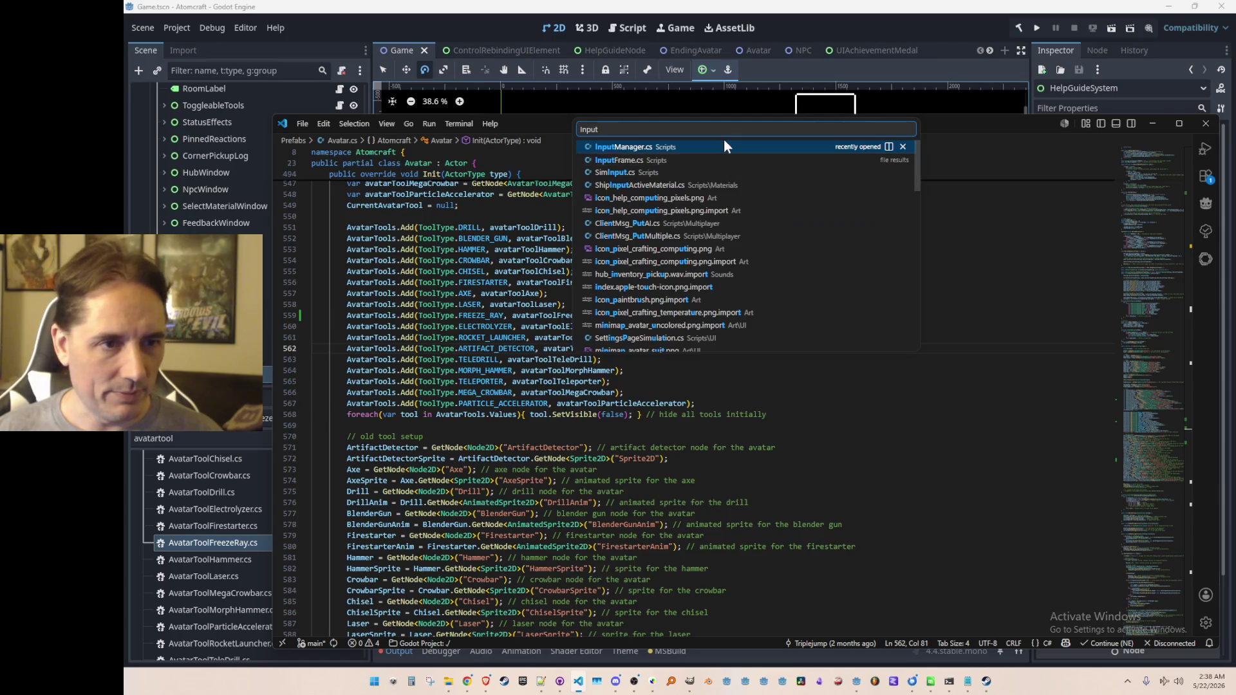
left_click(730, 150)
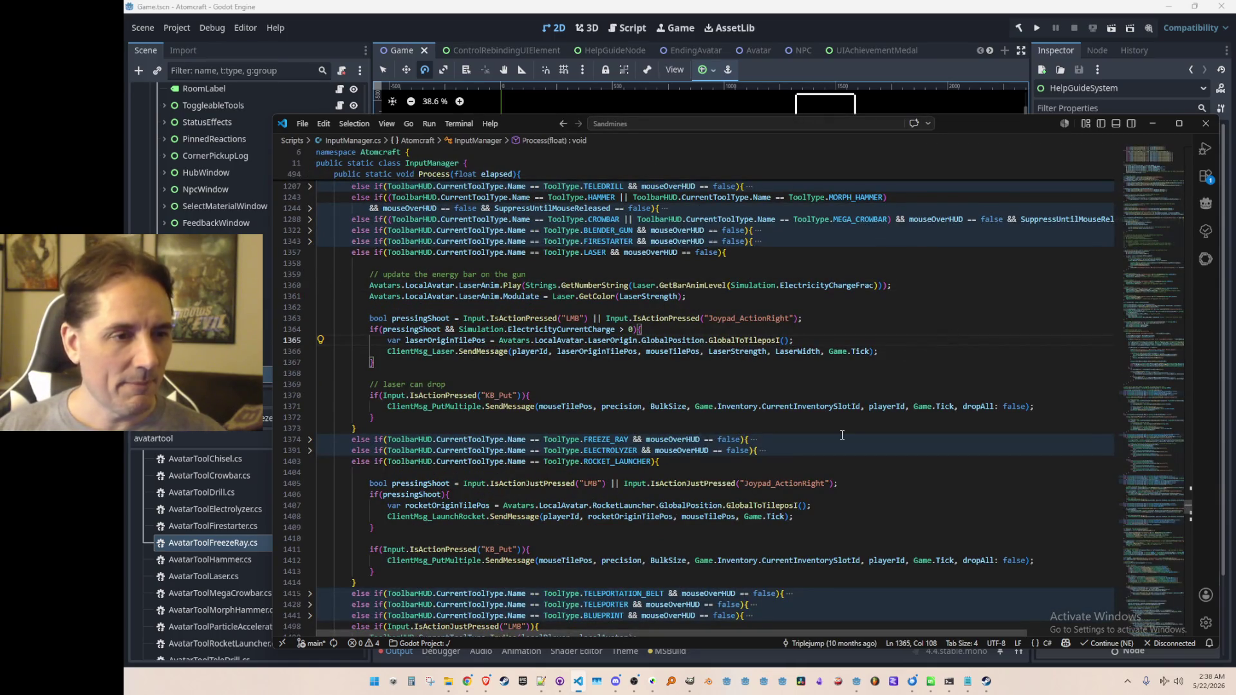
Step: Expand the FREEZE_RAY branch and delete its LaserAnim energy-bar lines
scroll(706, 415, "down", 1)
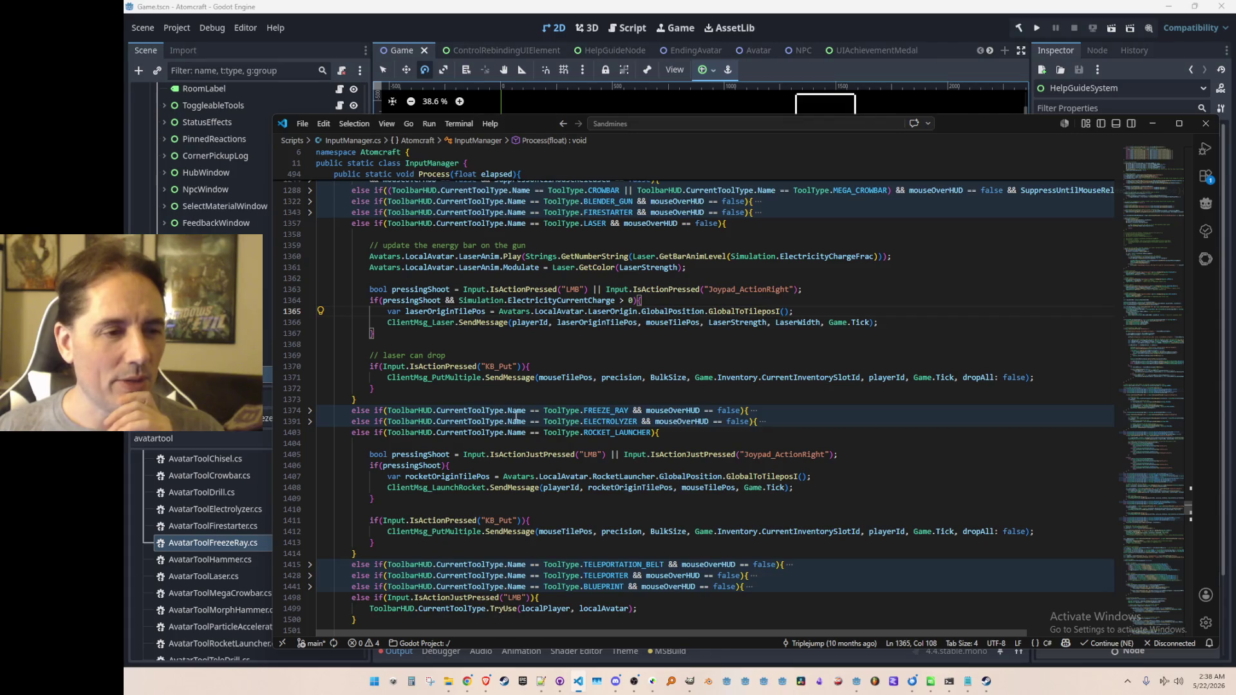
left_click(310, 410)
scroll(654, 397, "down", 4)
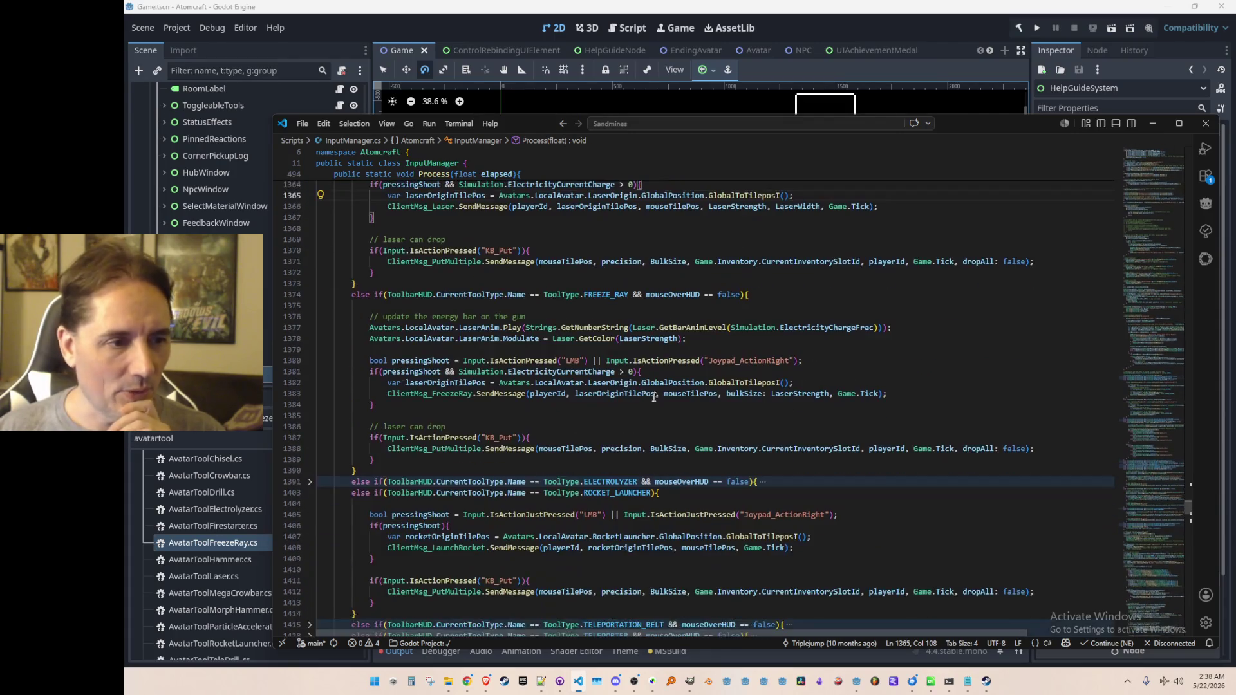
left_click(463, 328)
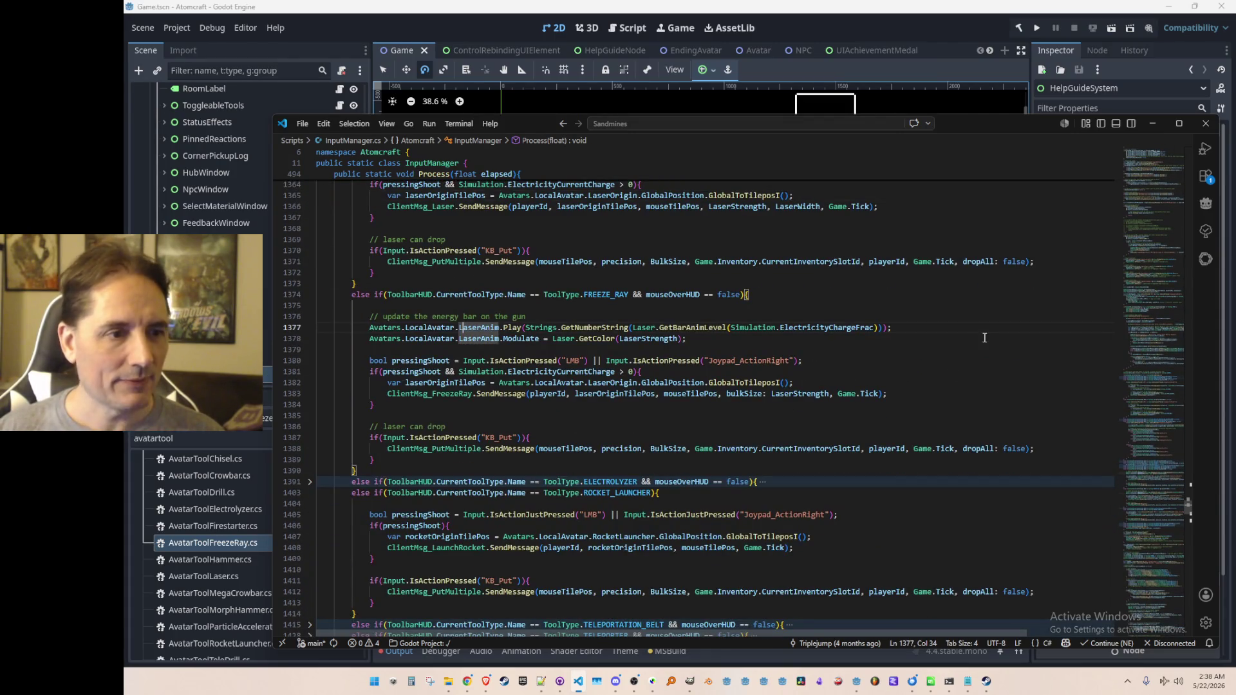
key("Home")
key("Home")
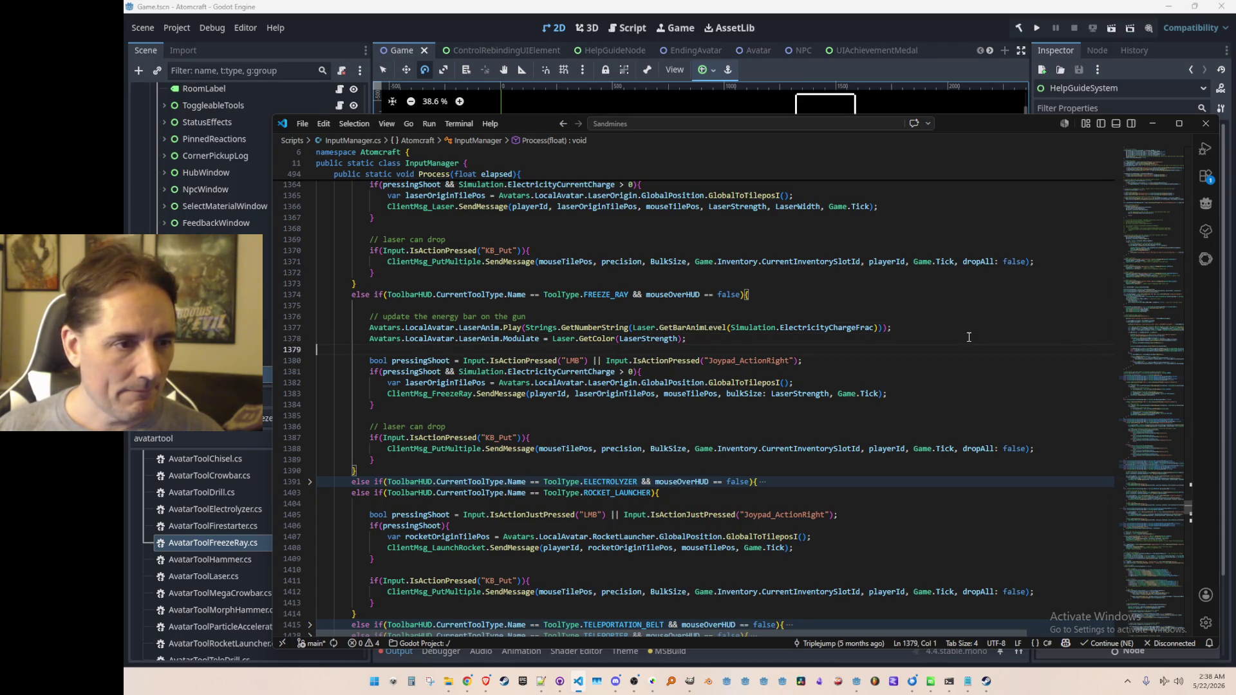
key("Up")
key("shift+Down")
key("shift+Down")
key("shift+Down")
key("Delete")
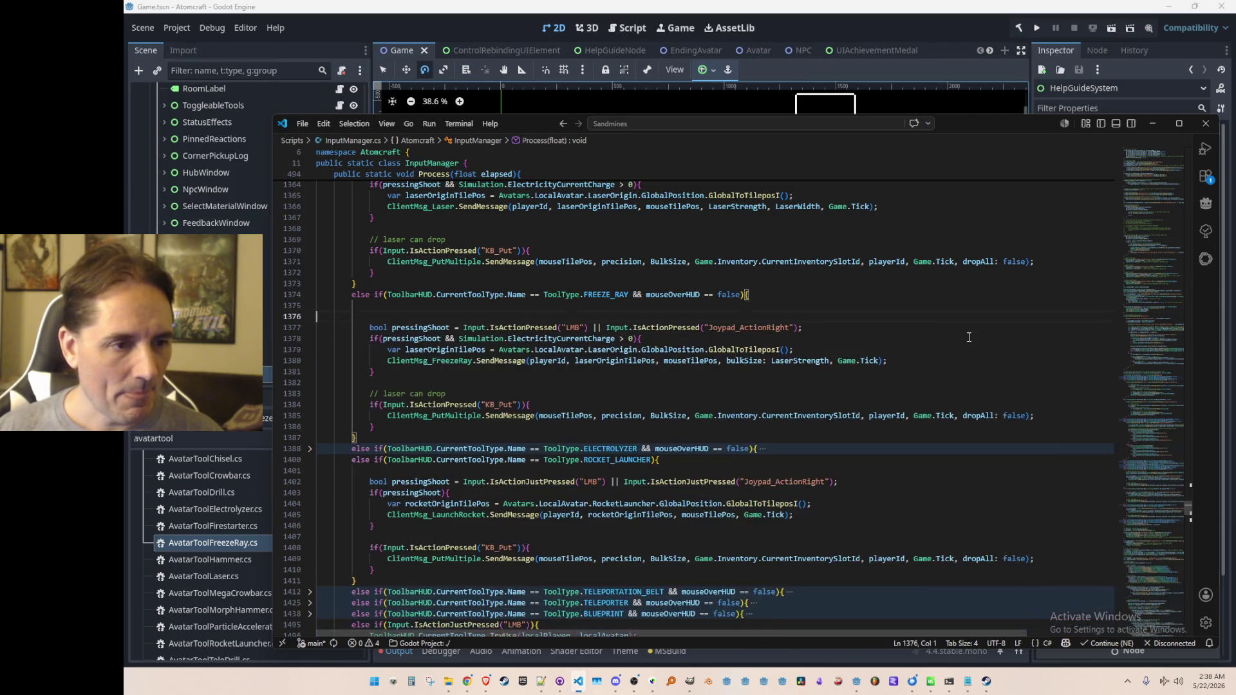
key("BackSpace")
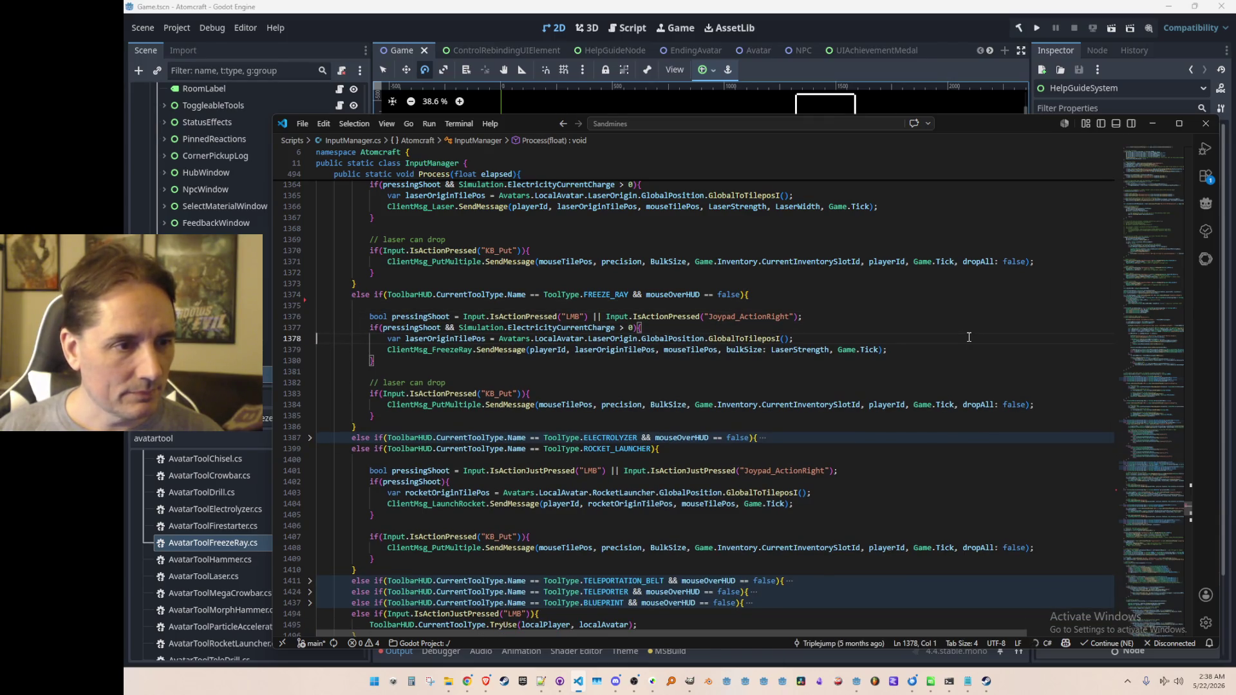
Step: Accept Copilot's freezeRay origin edit and change bulkSize from LaserStrength to 1
key("Tab")
key("Tab")
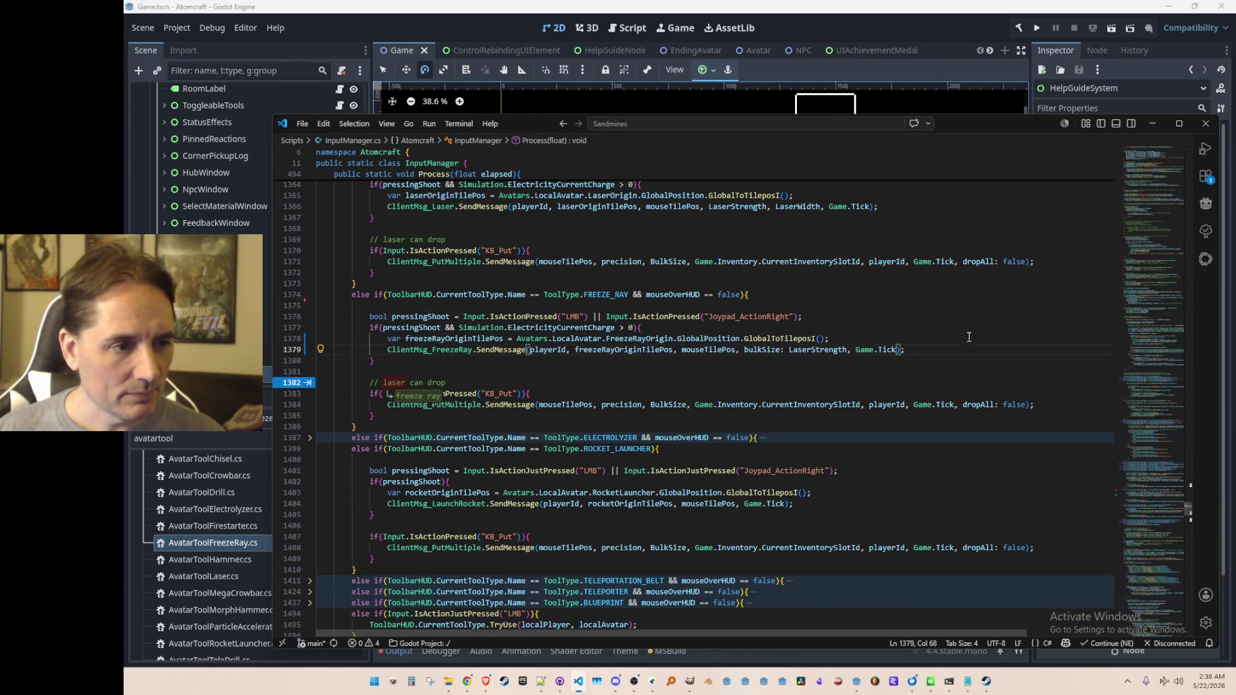
key("Tab")
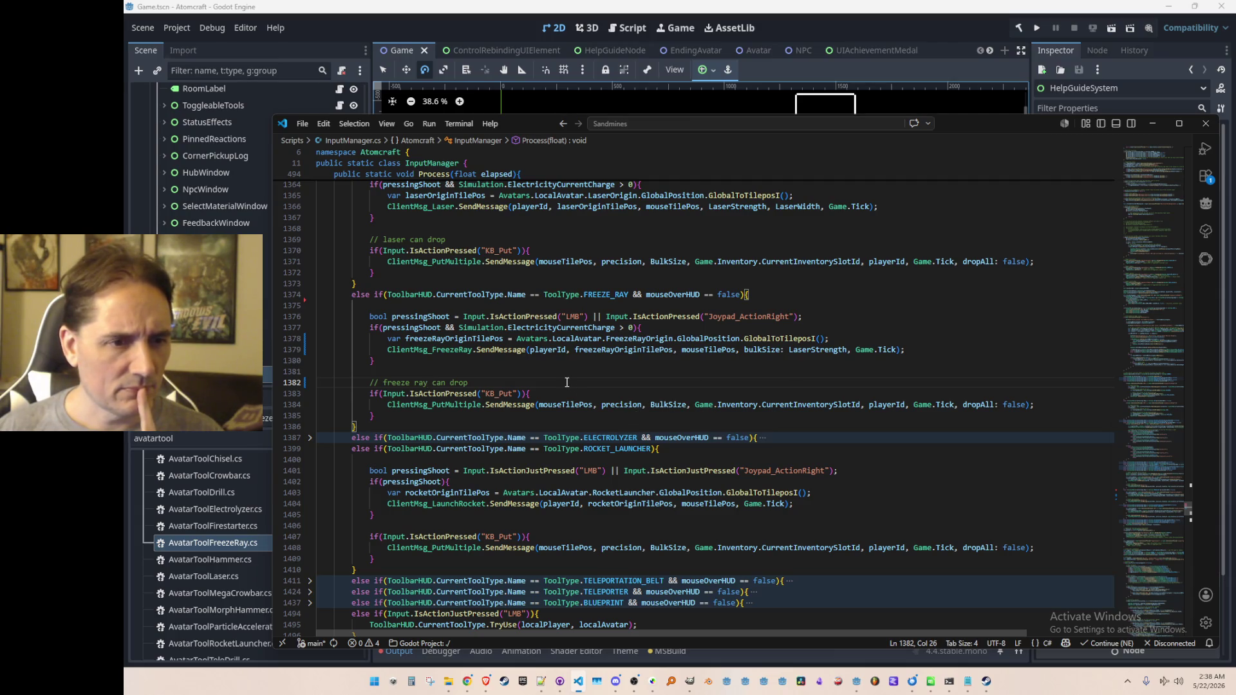
scroll(793, 405, "up", 1)
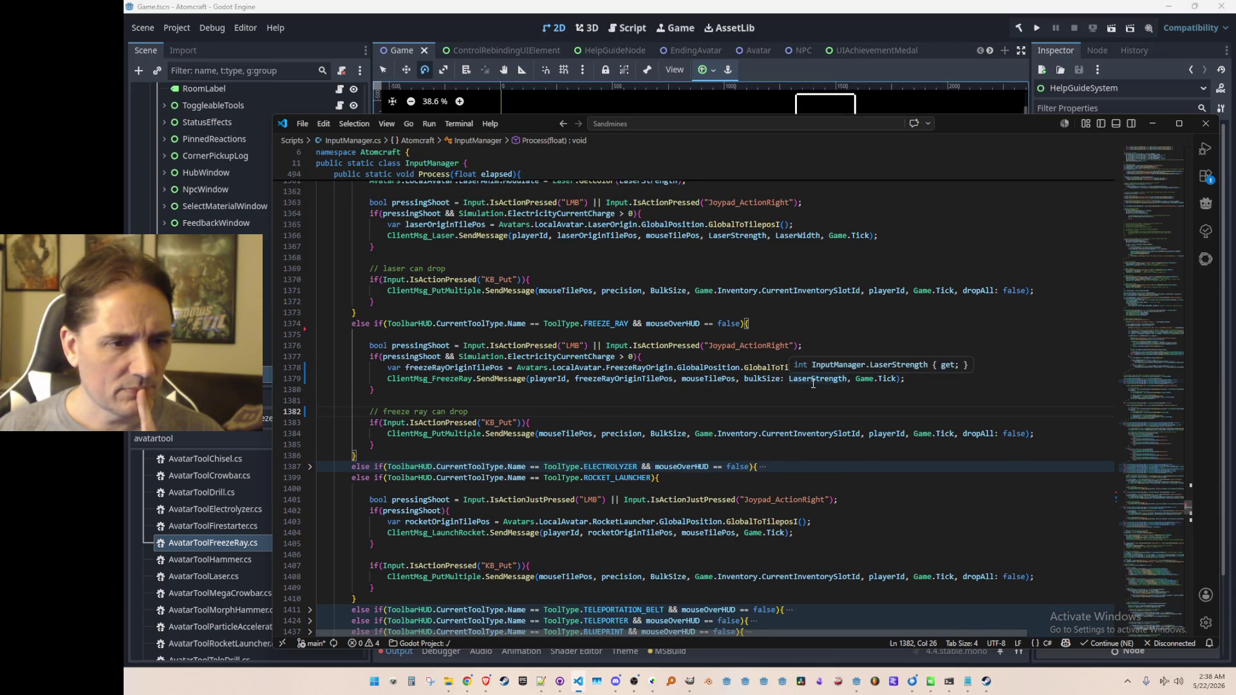
double_click(813, 379)
type("1")
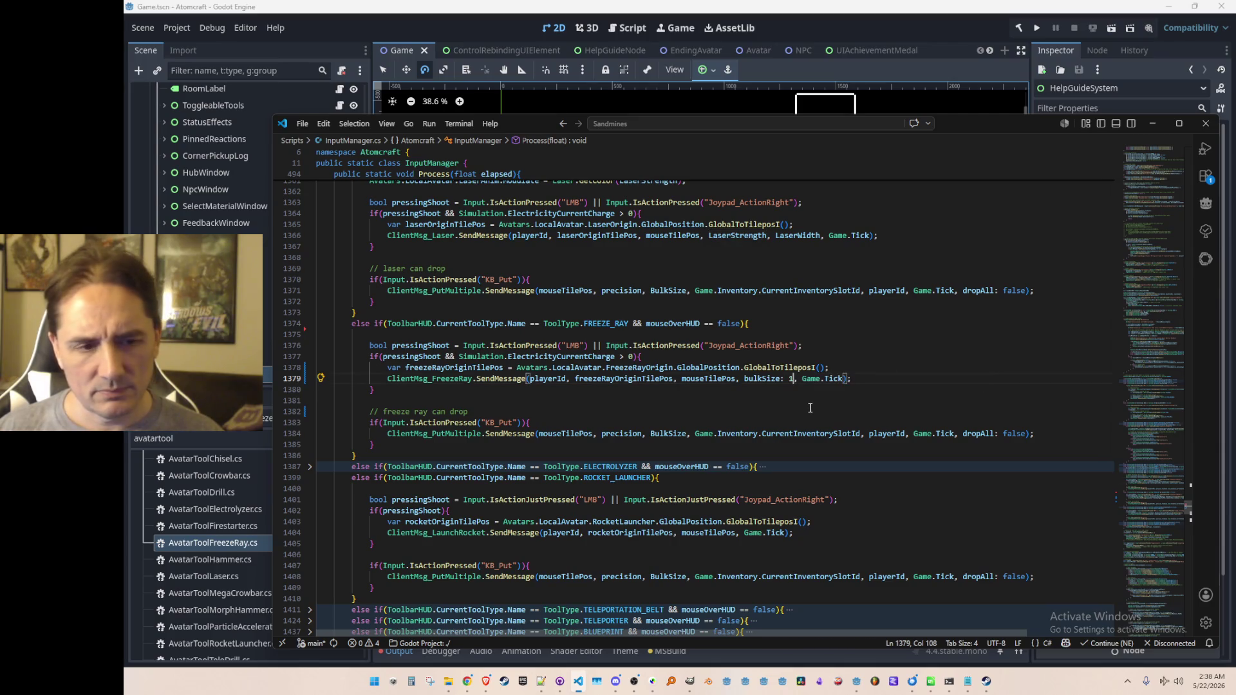
key("Down")
key("Home")
key("Home")
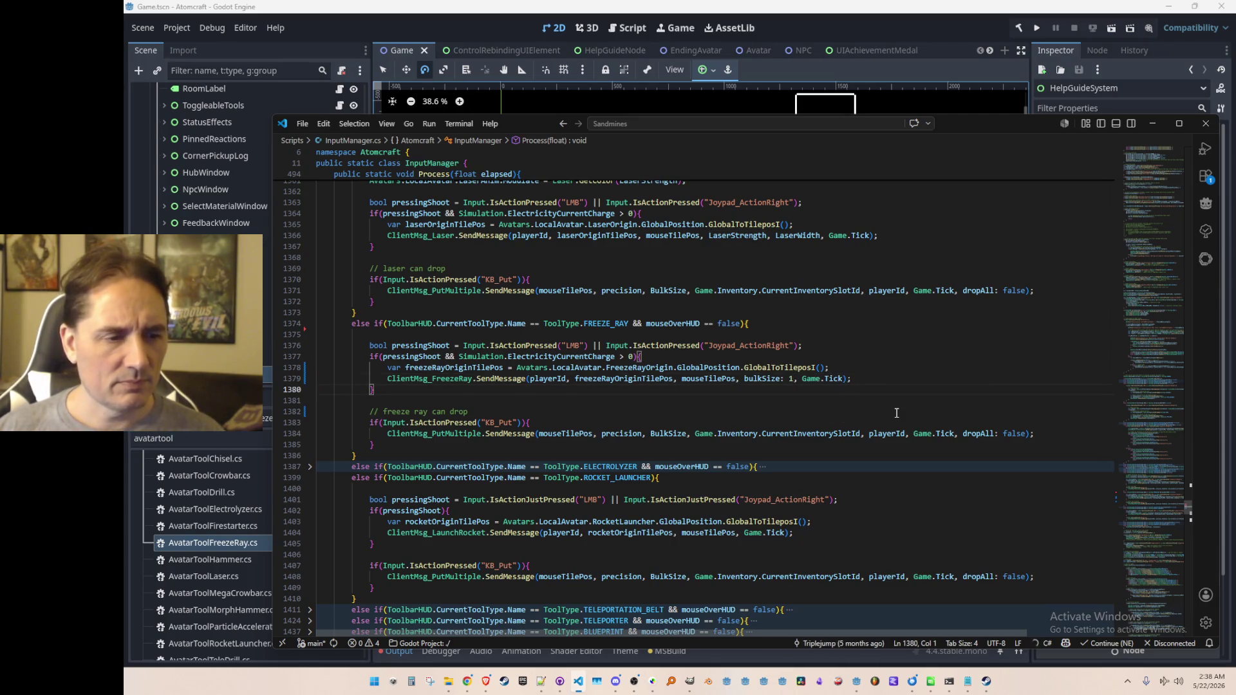
left_click(517, 398)
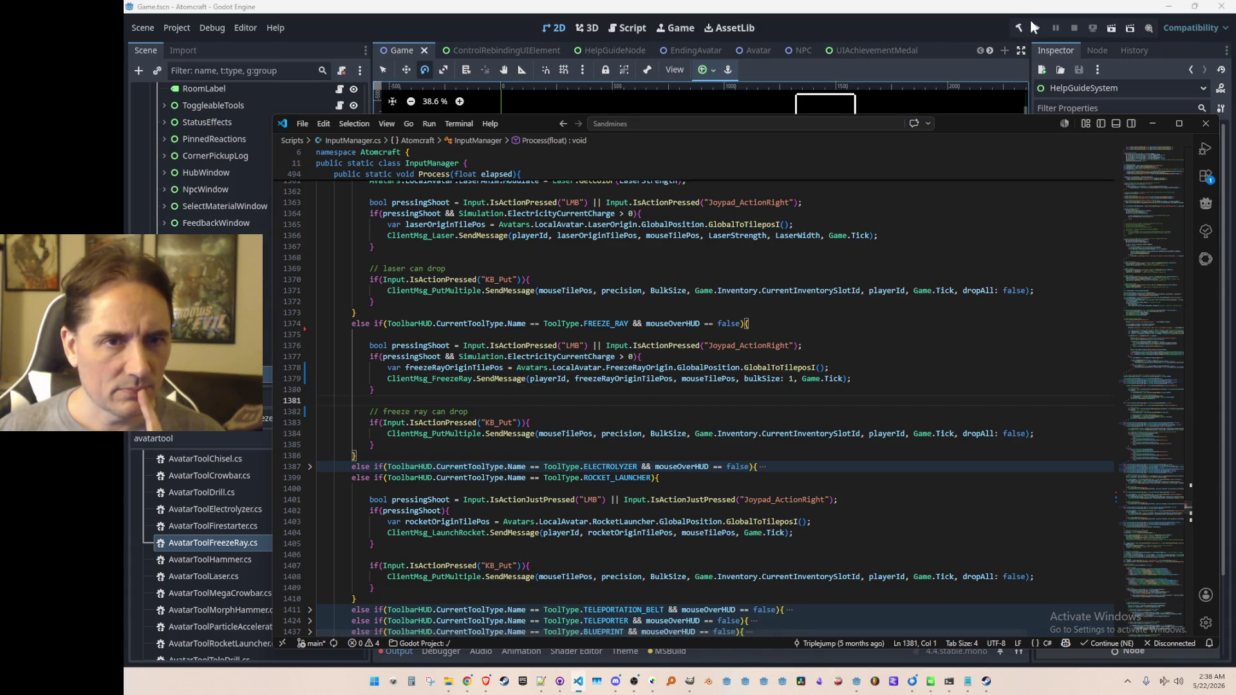
Step: Rerun the game and load the NPC TEST H world with the test profile
left_click(1035, 29)
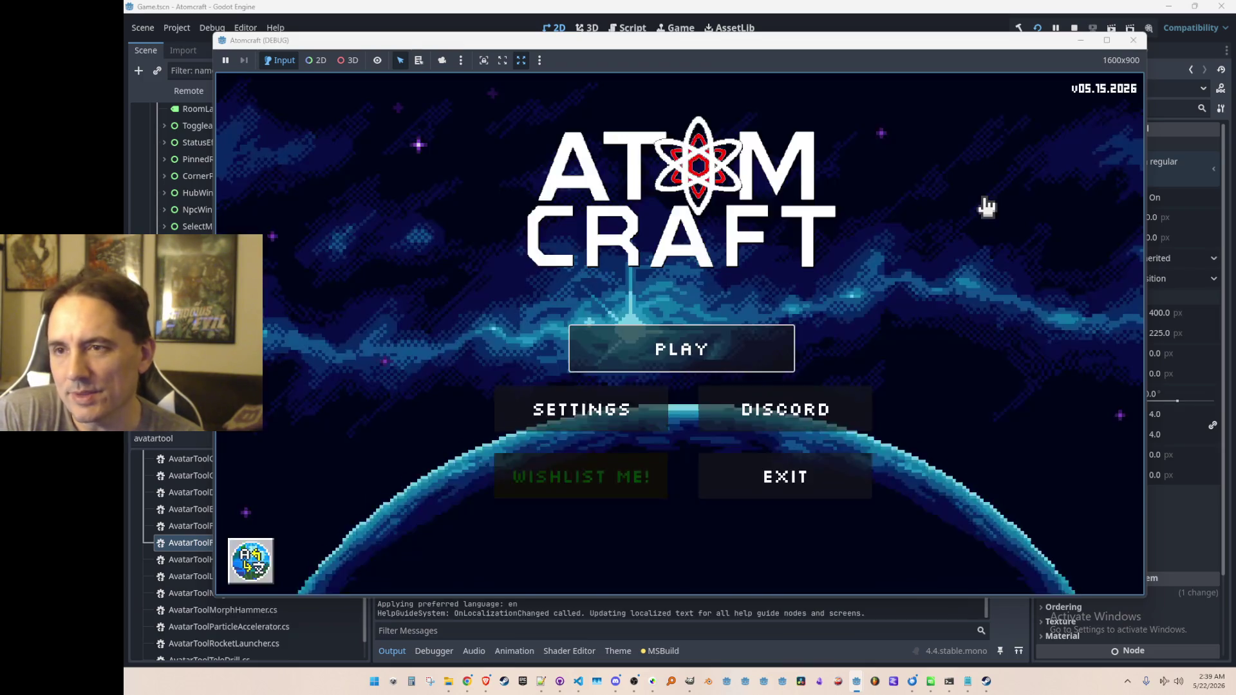
left_click(660, 328)
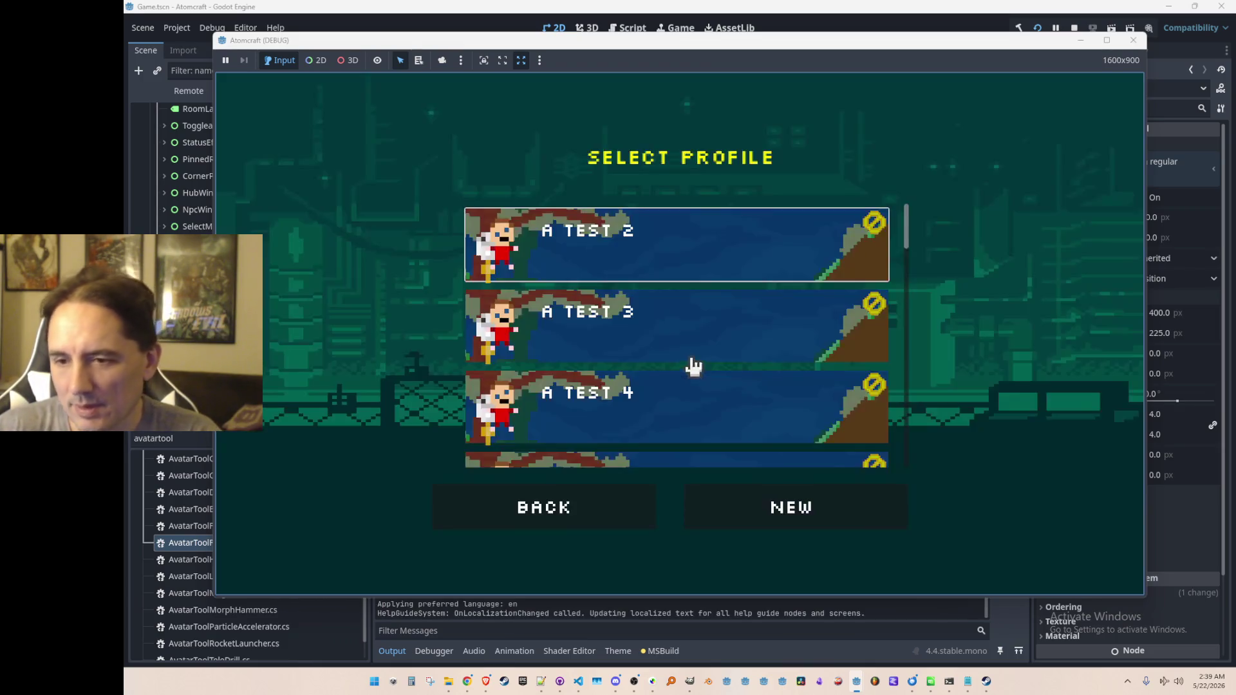
scroll(695, 360, "down", 3)
left_click(705, 366)
scroll(715, 364, "down", 10)
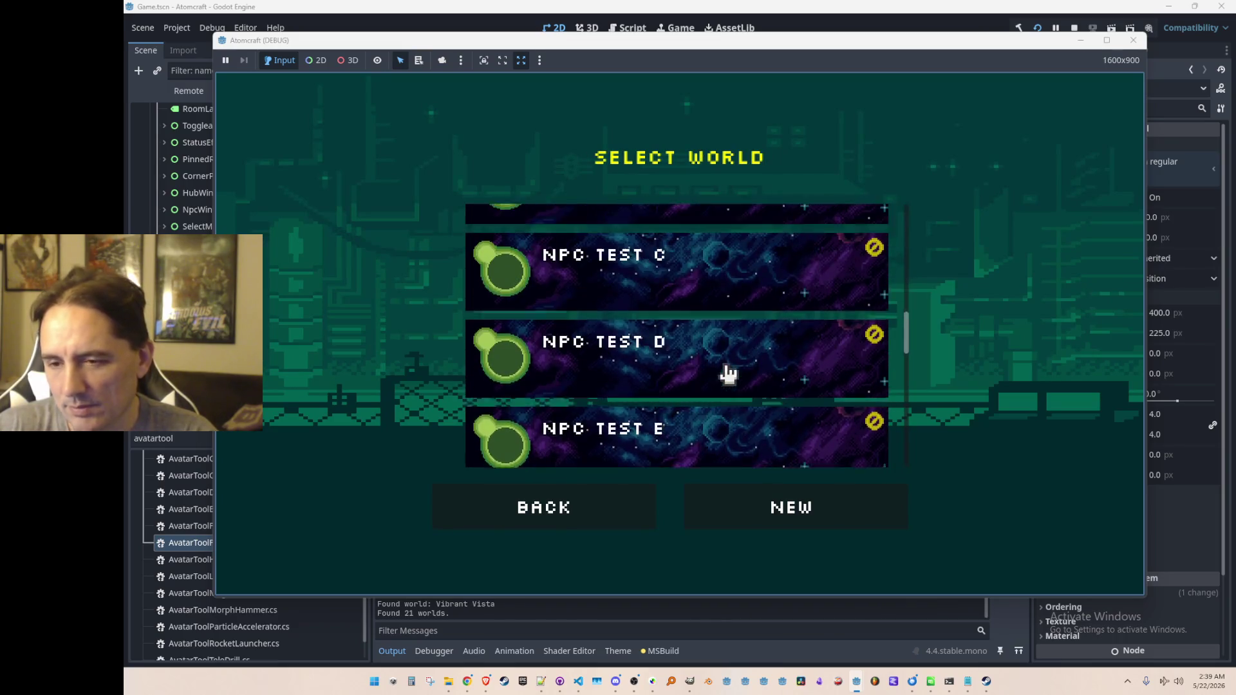
left_click(745, 348)
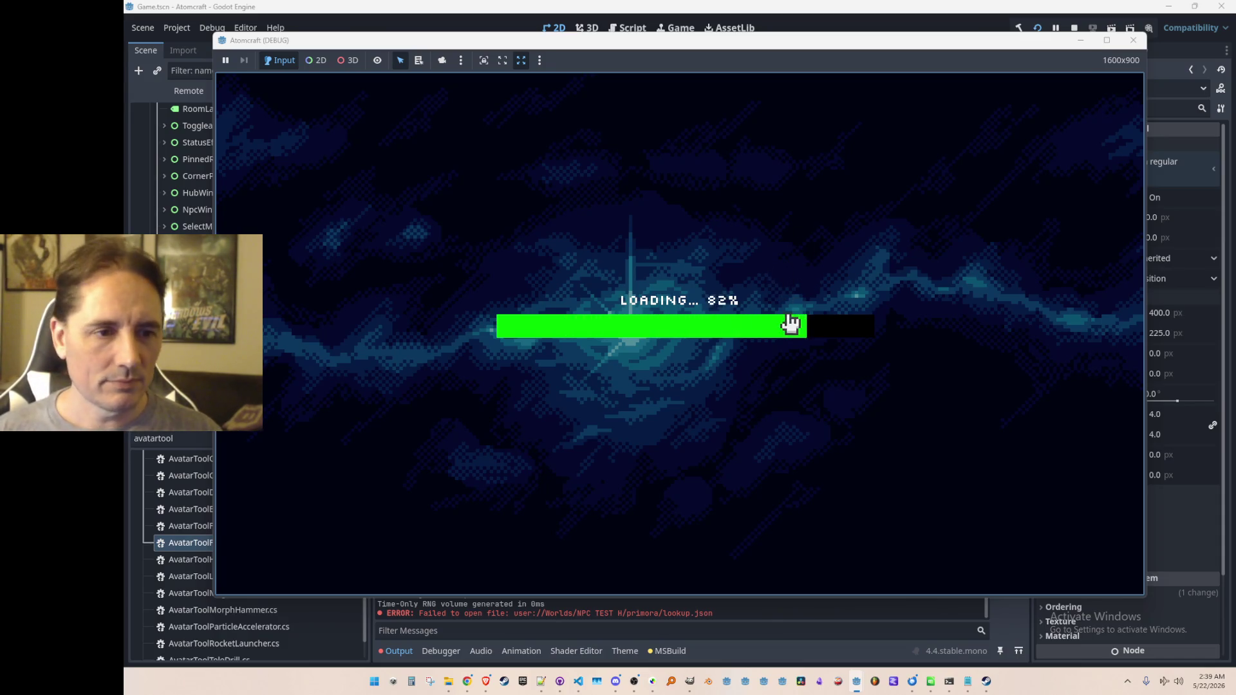
Step: Fire the revised freeze beam down, up-left and around the player, then stop the game
scroll(734, 345, "down", 5)
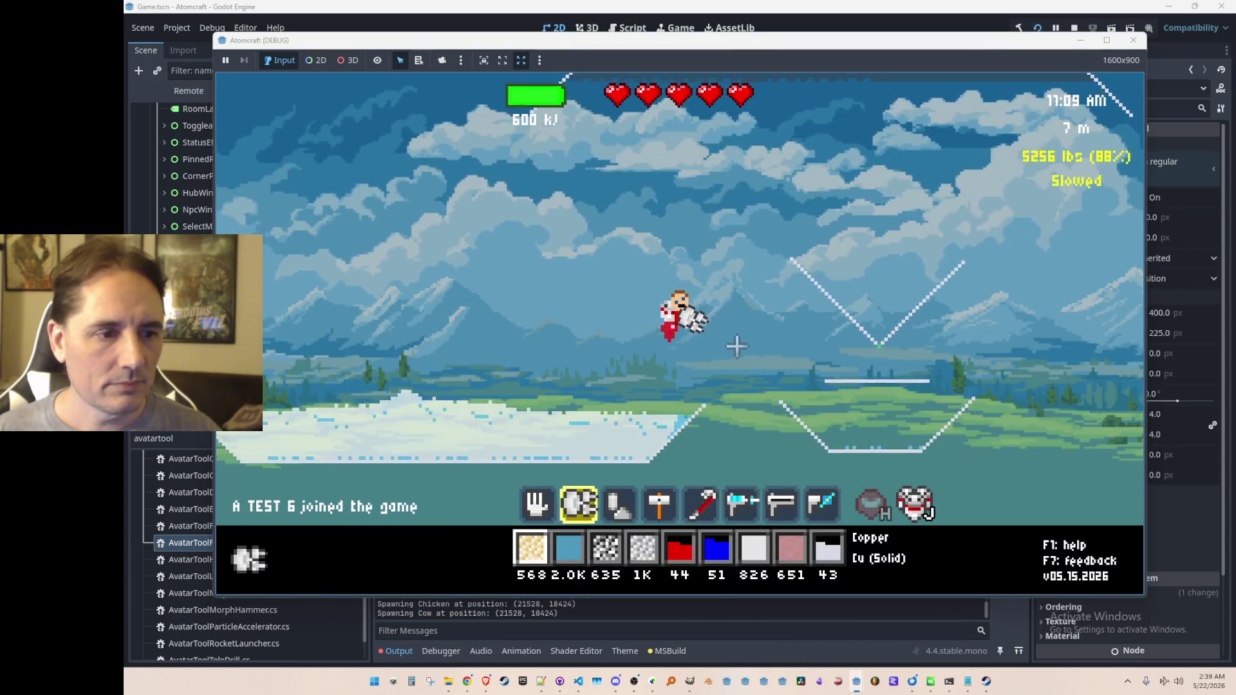
mouse_move(629, 403)
left_mouse_down()
mouse_move(654, 408)
mouse_move(571, 331)
mouse_move(562, 242)
mouse_move(786, 185)
mouse_move(891, 265)
mouse_move(887, 360)
mouse_move(739, 232)
mouse_move(588, 215)
mouse_move(543, 295)
mouse_move(618, 270)
left_mouse_up()
left_click(549, 304)
mouse_move(703, 249)
left_mouse_down()
mouse_move(781, 380)
mouse_move(629, 386)
mouse_move(571, 292)
mouse_move(719, 377)
mouse_move(811, 329)
mouse_move(764, 243)
mouse_move(621, 166)
mouse_move(579, 251)
left_mouse_up()
left_click(1074, 28)
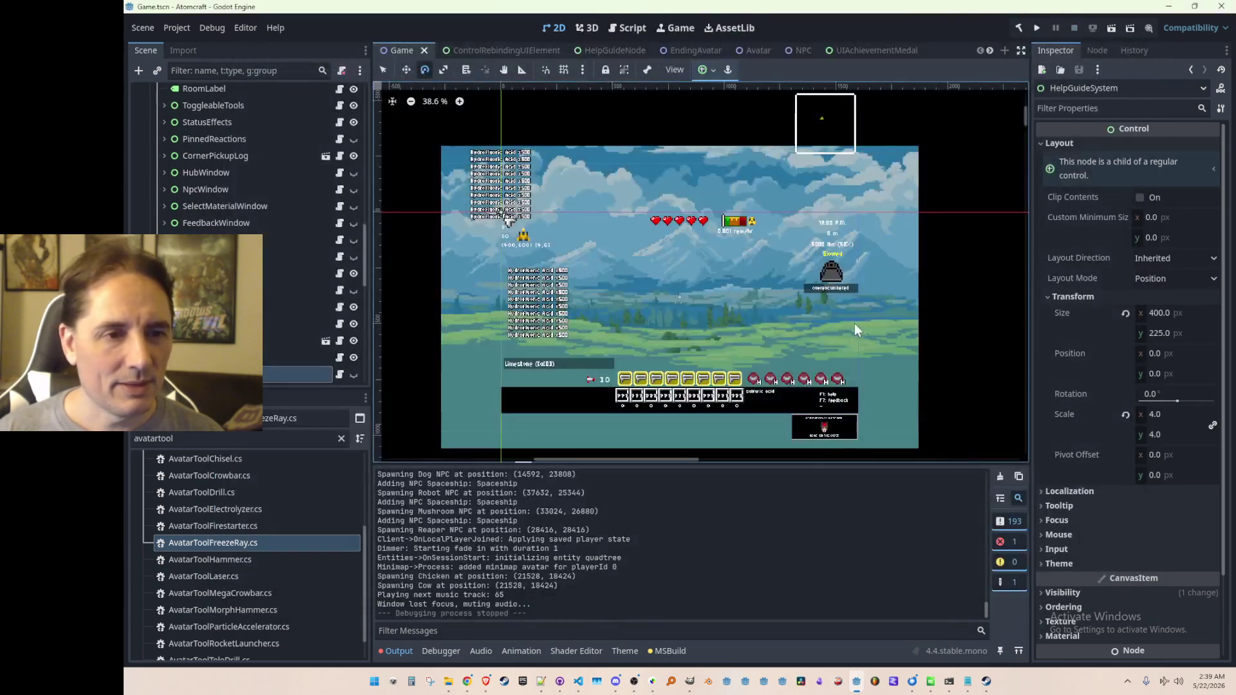
Step: Open the Avatar scene, unhide FreezeRay, and select FreezeRaySprite to show its texture
left_click(757, 51)
scroll(704, 348, "up", 4)
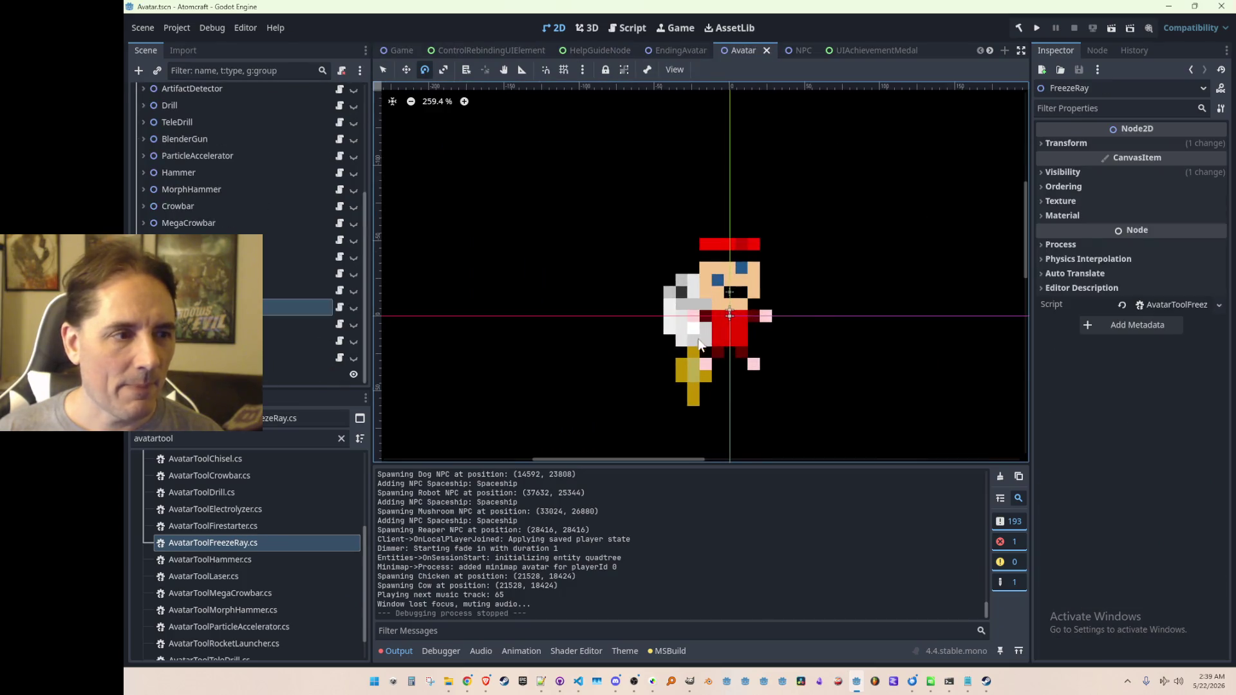
left_click(353, 307)
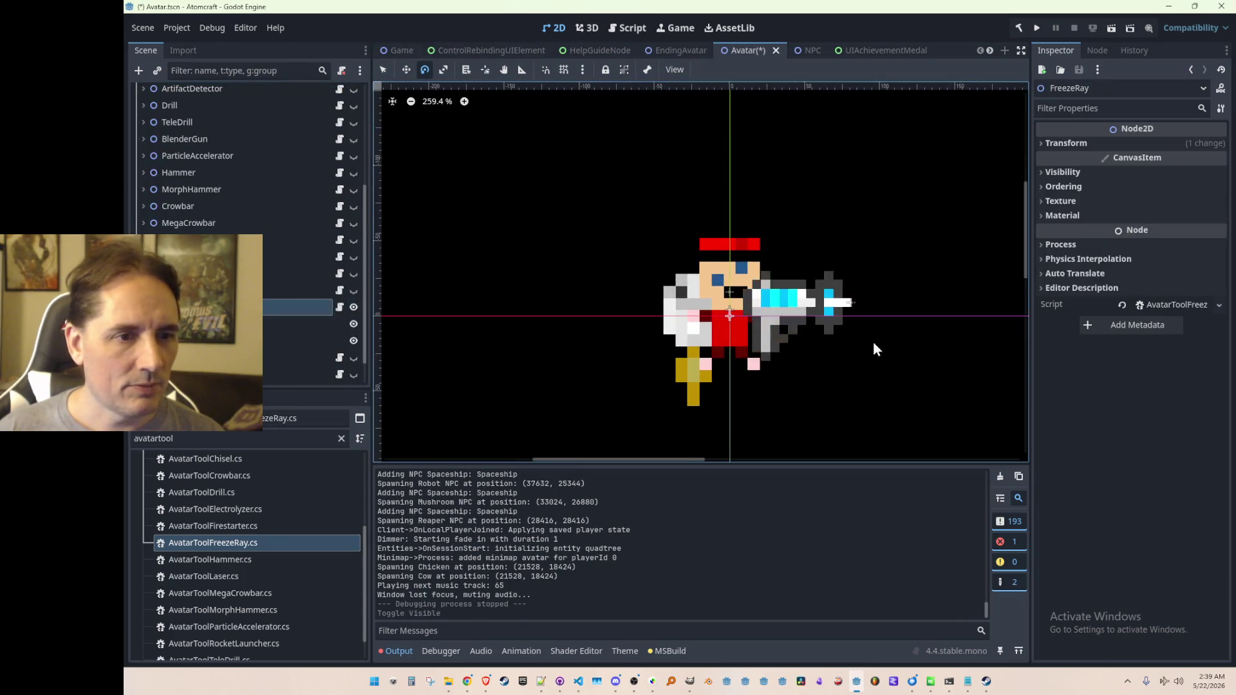
scroll(873, 341, "up", 3)
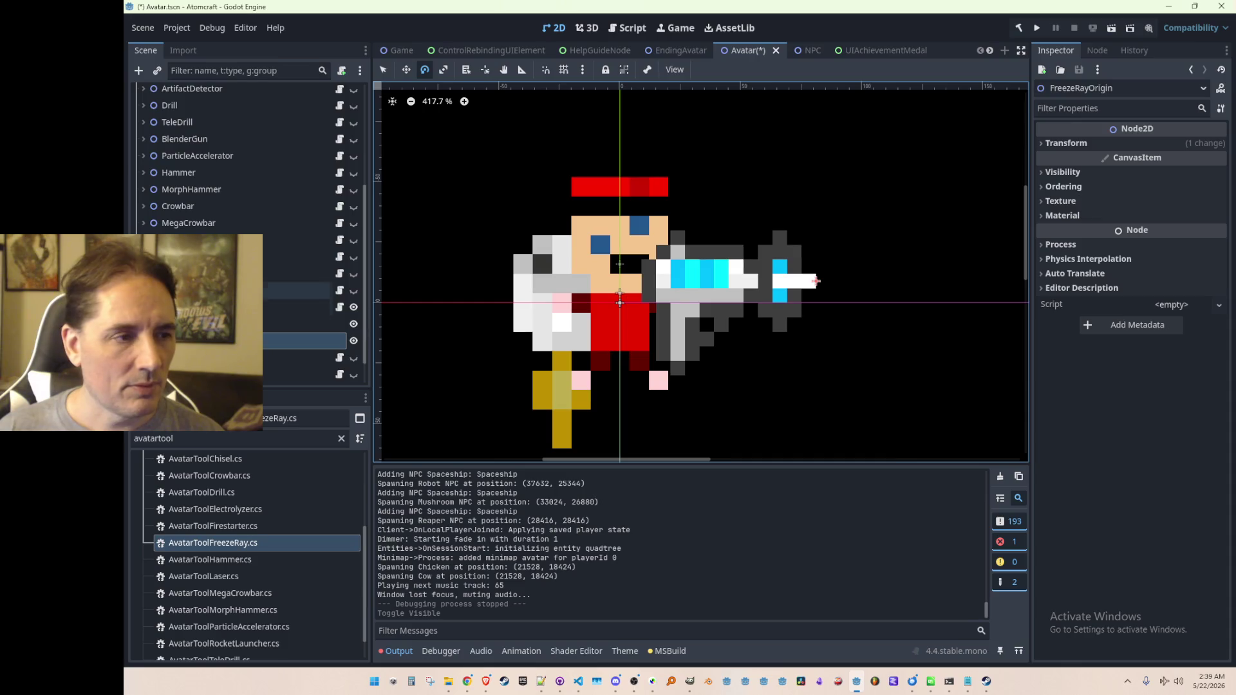
left_click(270, 323)
scroll(619, 315, "down", 1)
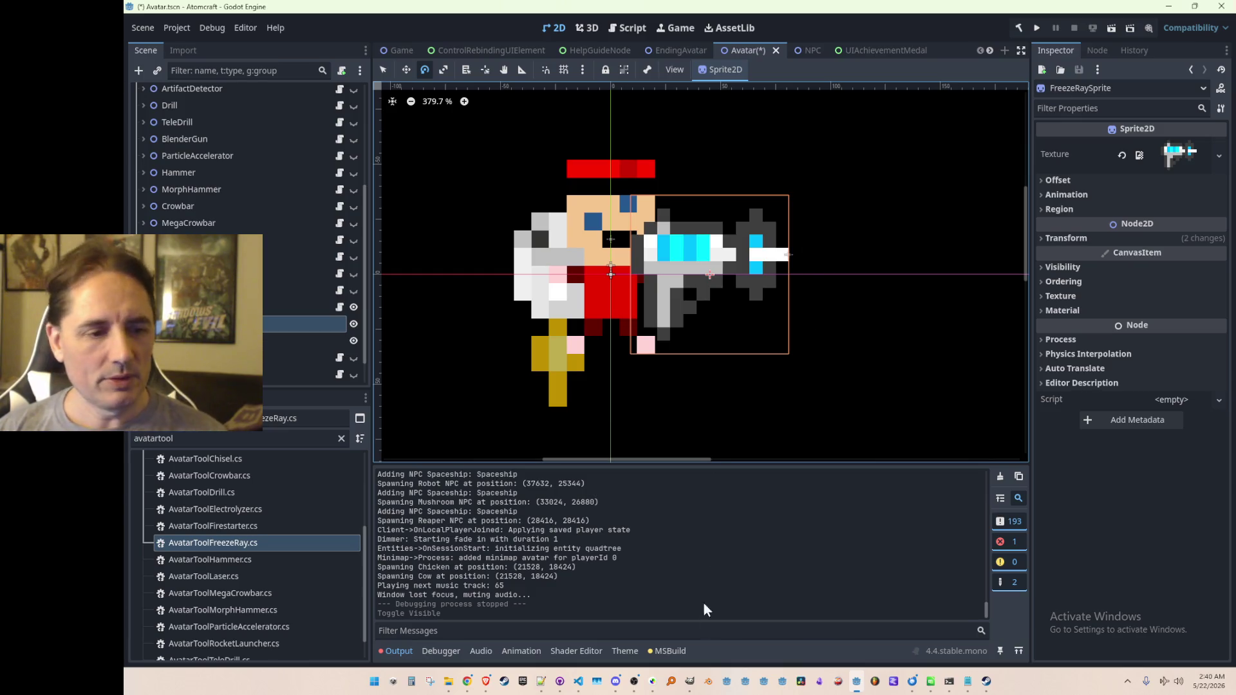
Step: Copy a purple gun sprite into an empty frame of the sprite sheet
left_click(653, 682)
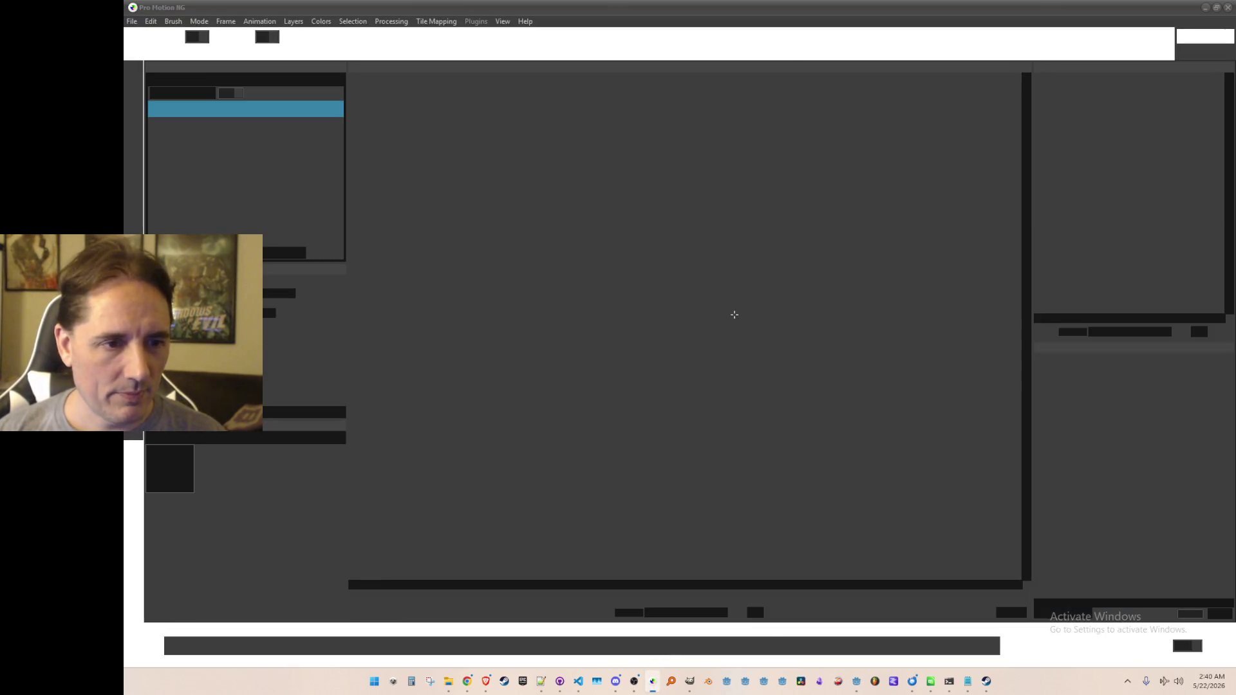
scroll(814, 394, "down", 3)
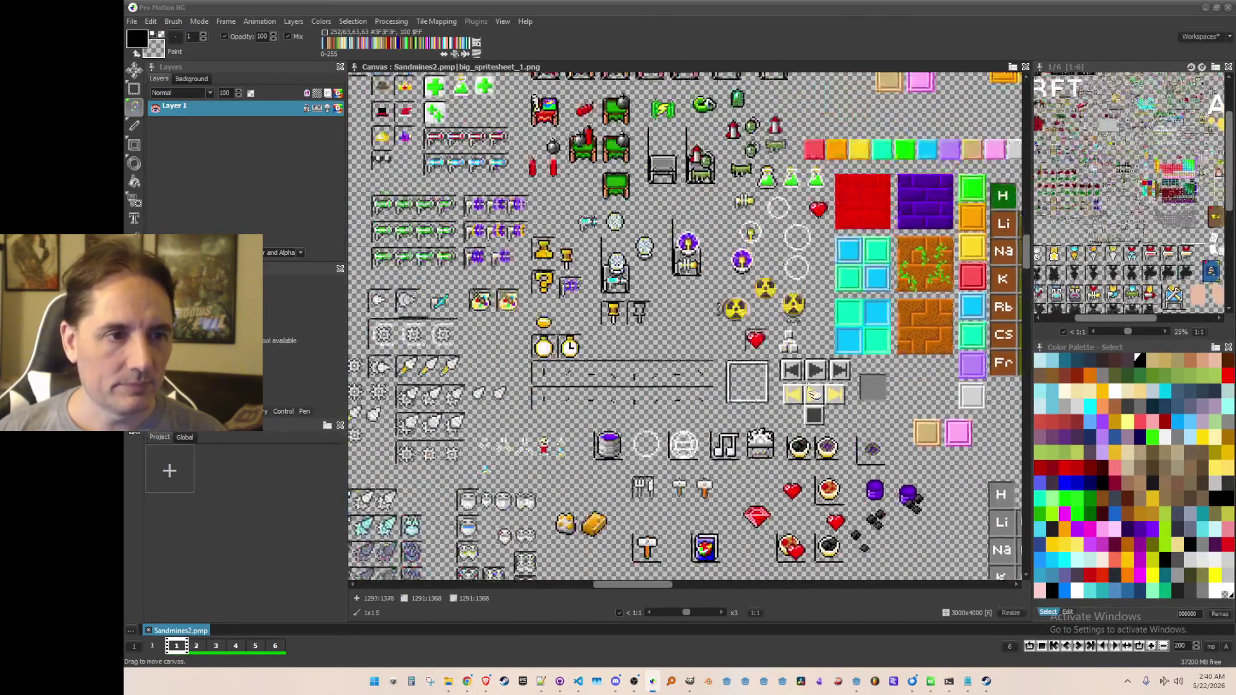
scroll(813, 394, "down", 3)
scroll(690, 412, "up", 4)
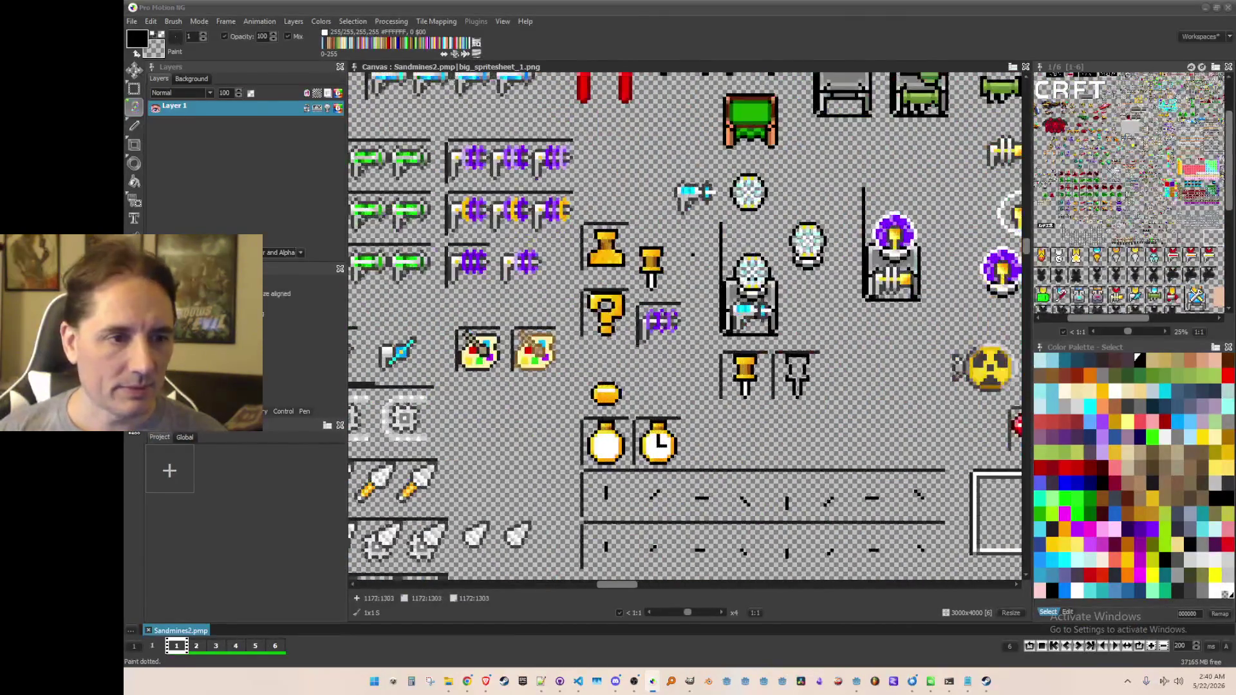
scroll(692, 254, "up", 2)
scroll(702, 289, "up", 2)
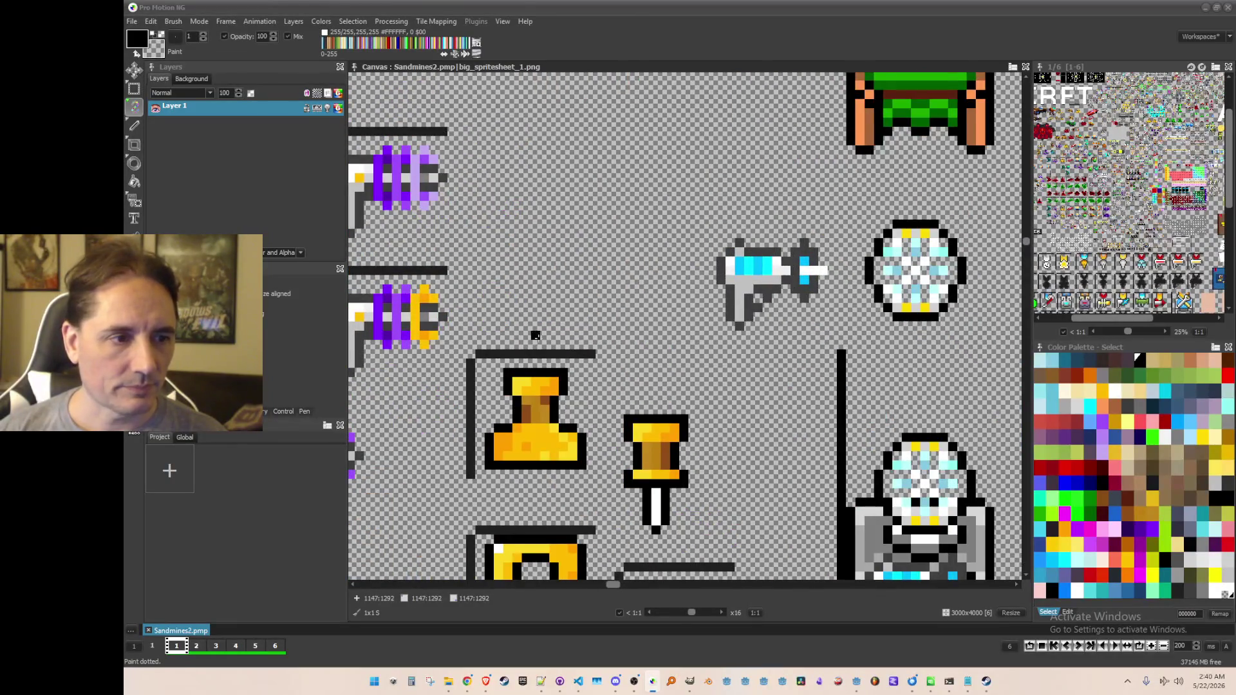
scroll(535, 335, "down", 2)
scroll(435, 260, "up", 1)
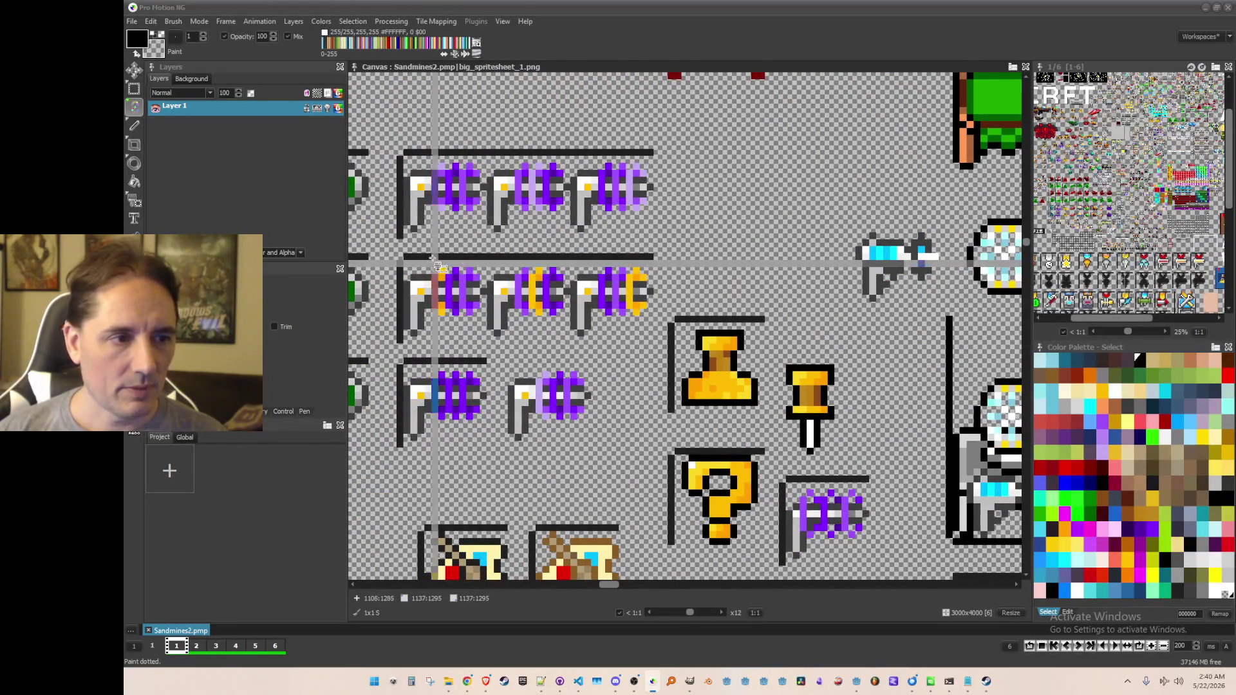
key("b")
left_click_drag(391, 139, 487, 248)
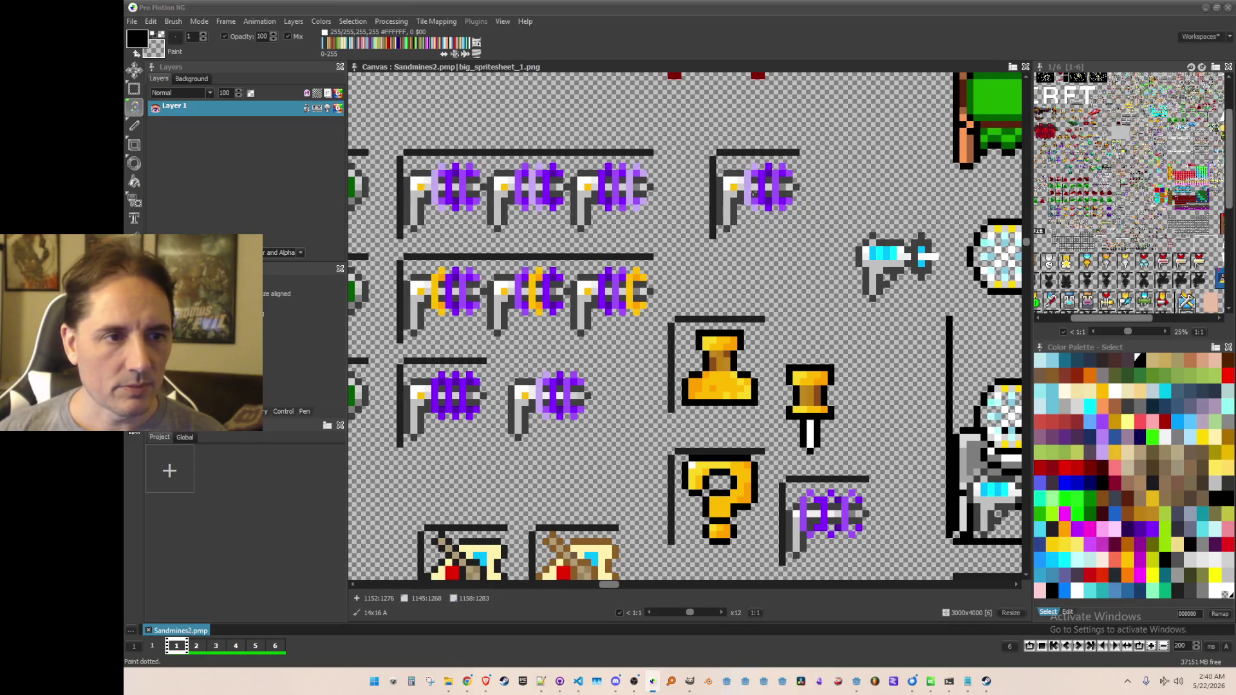
left_click(769, 196)
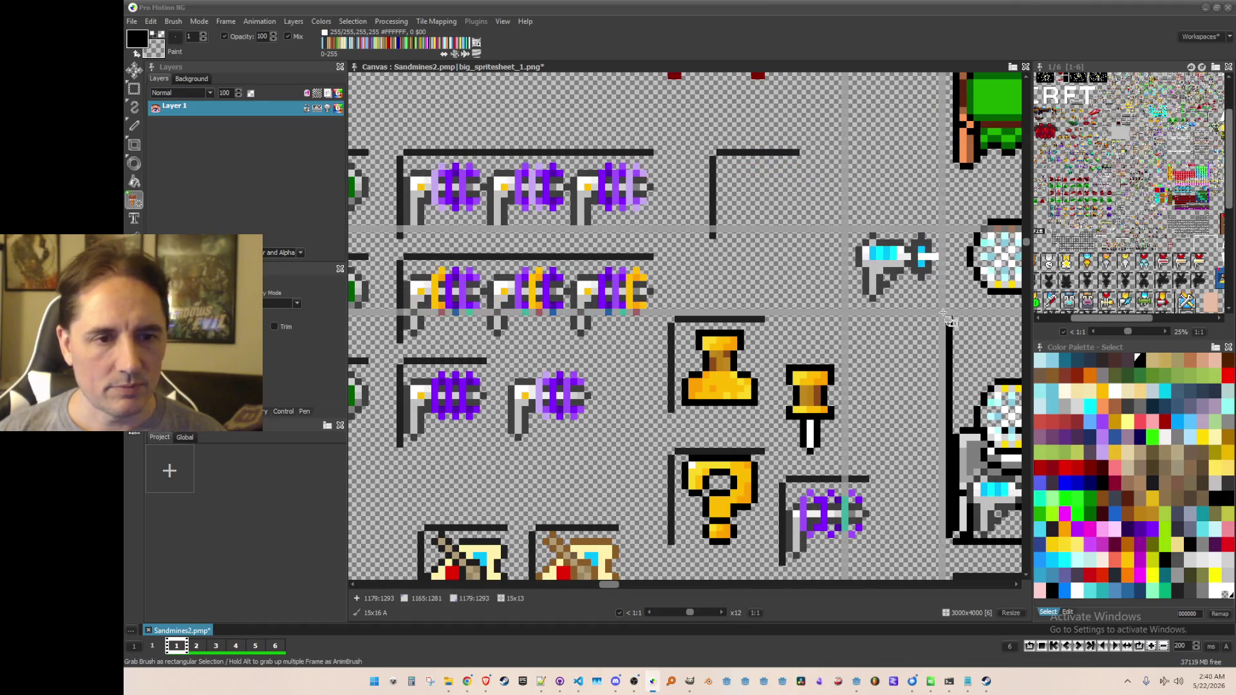
Step: Grab the blue ray gun and the frame border area as brushes
left_click(134, 199)
left_click_drag(837, 216, 949, 311)
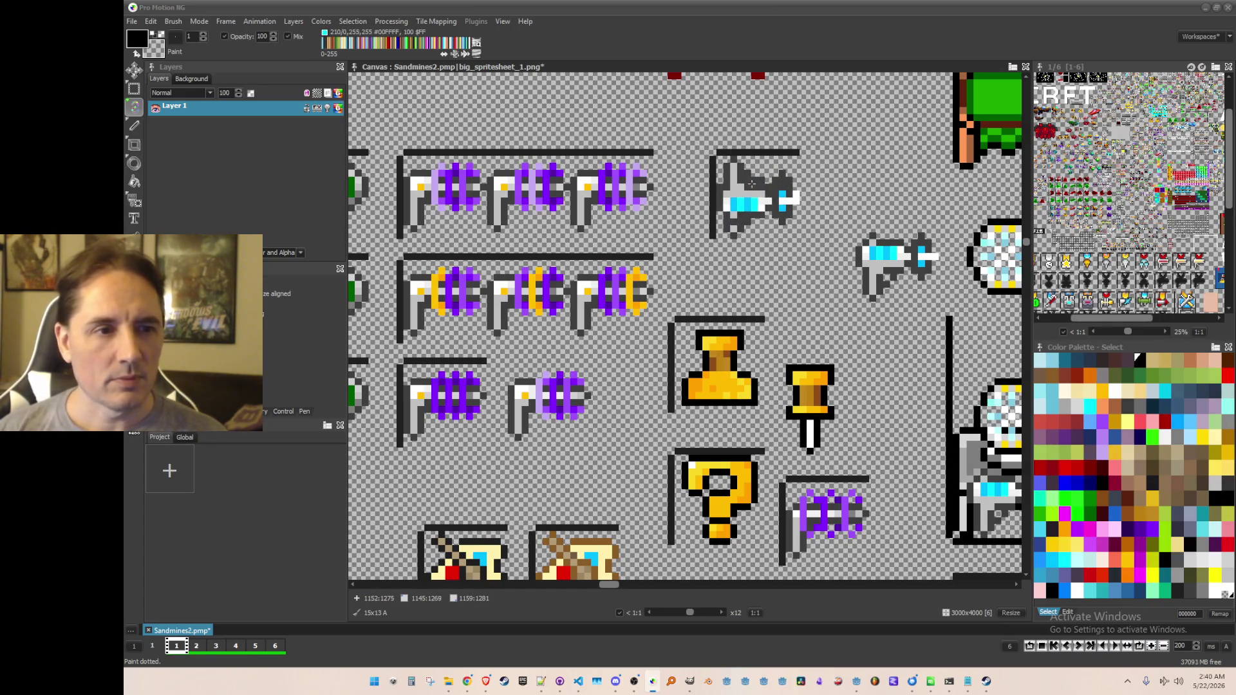
key("b")
scroll(753, 136, "up", 1)
scroll(754, 136, "down", 1)
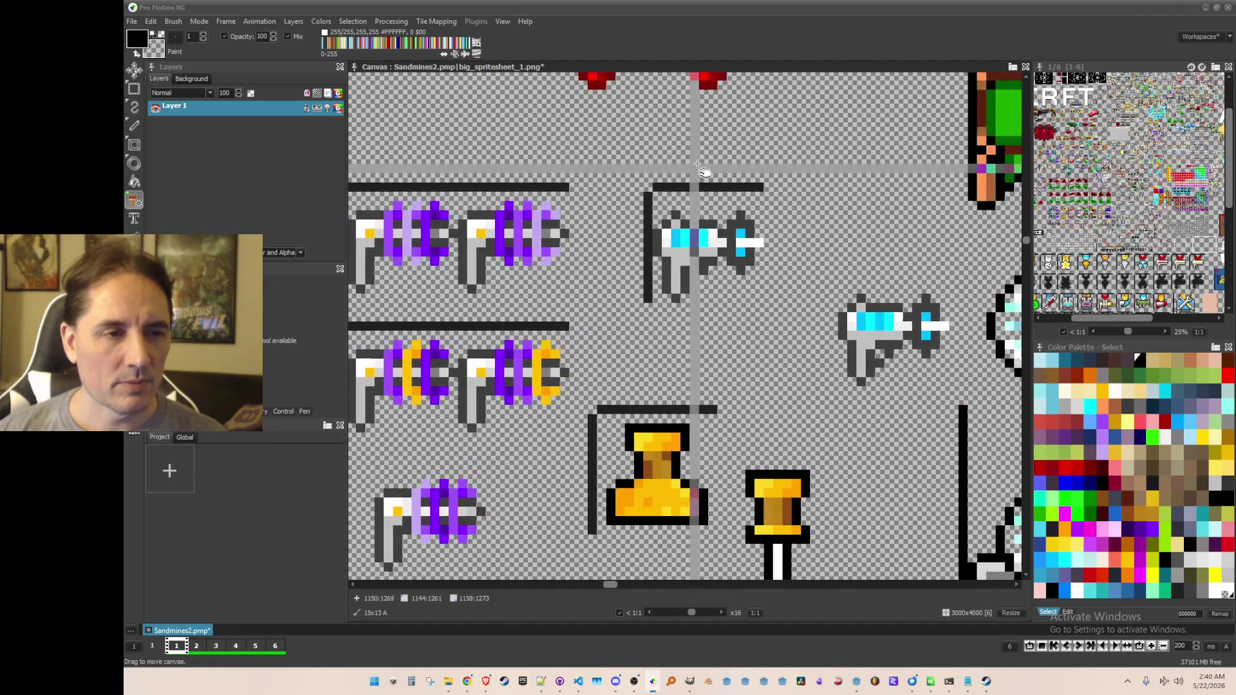
scroll(642, 165, "up", 2)
left_click_drag(804, 222, 801, 221)
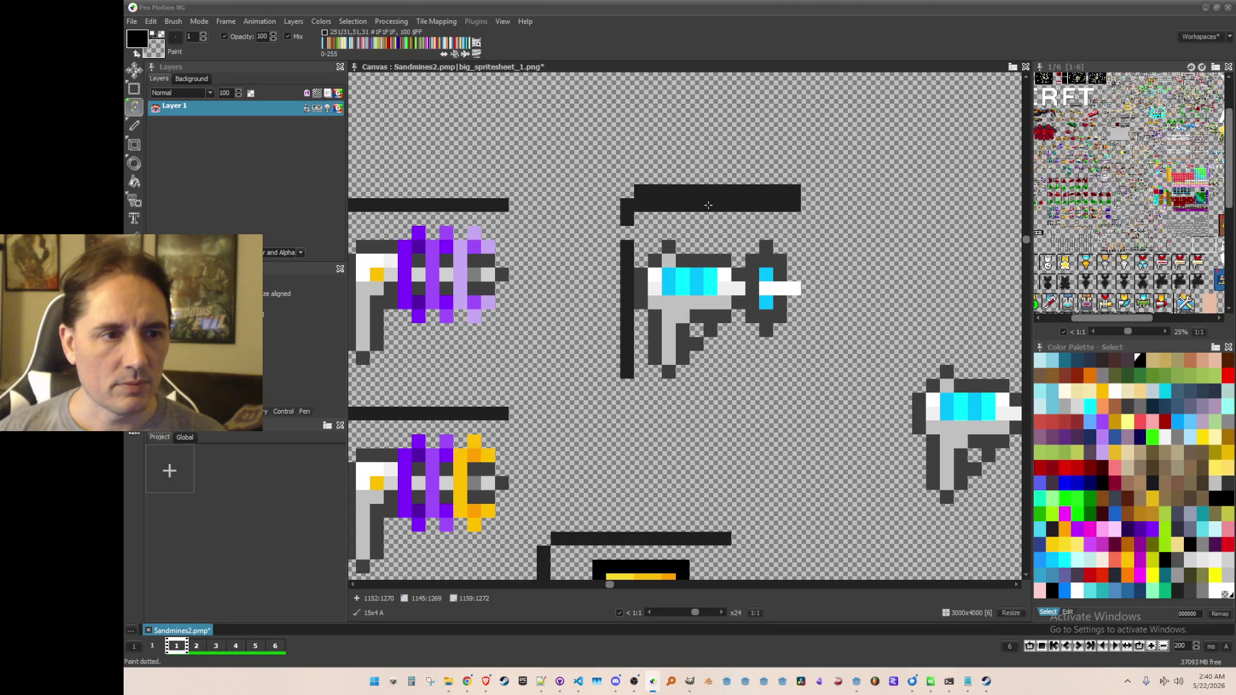
Step: Pick the dark outline and cyan colours, grab the edited gun, and flip it vertically
key("period")
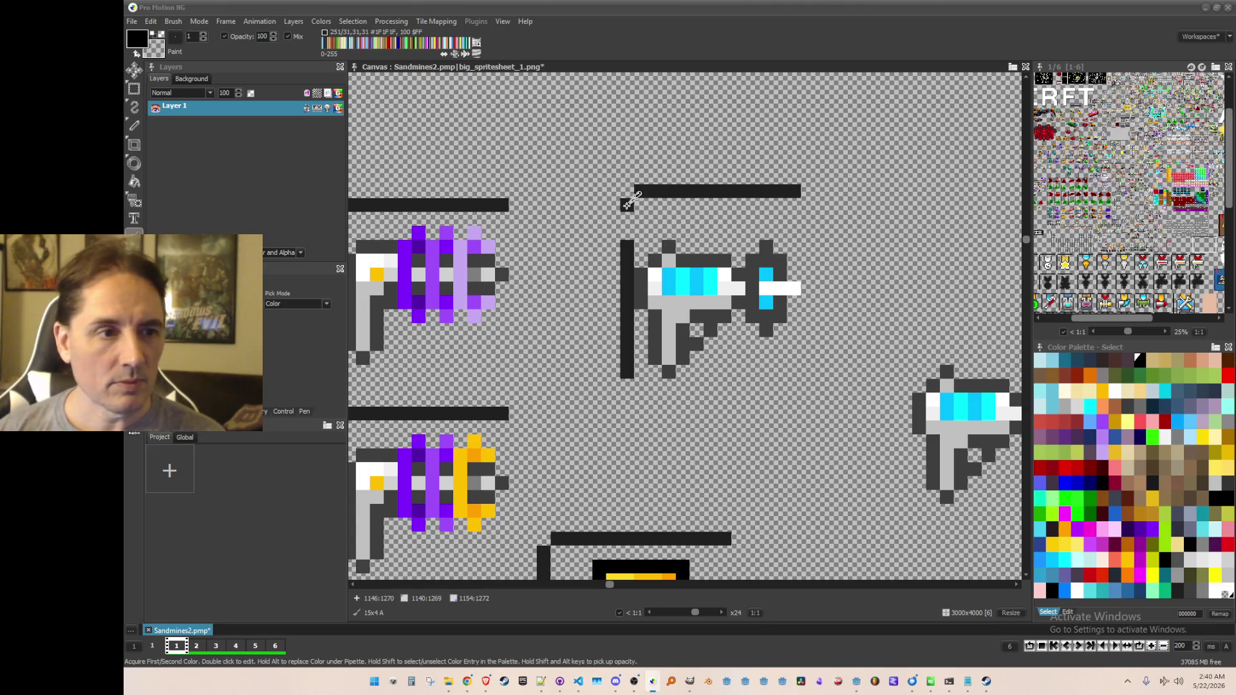
key("comma")
key("b")
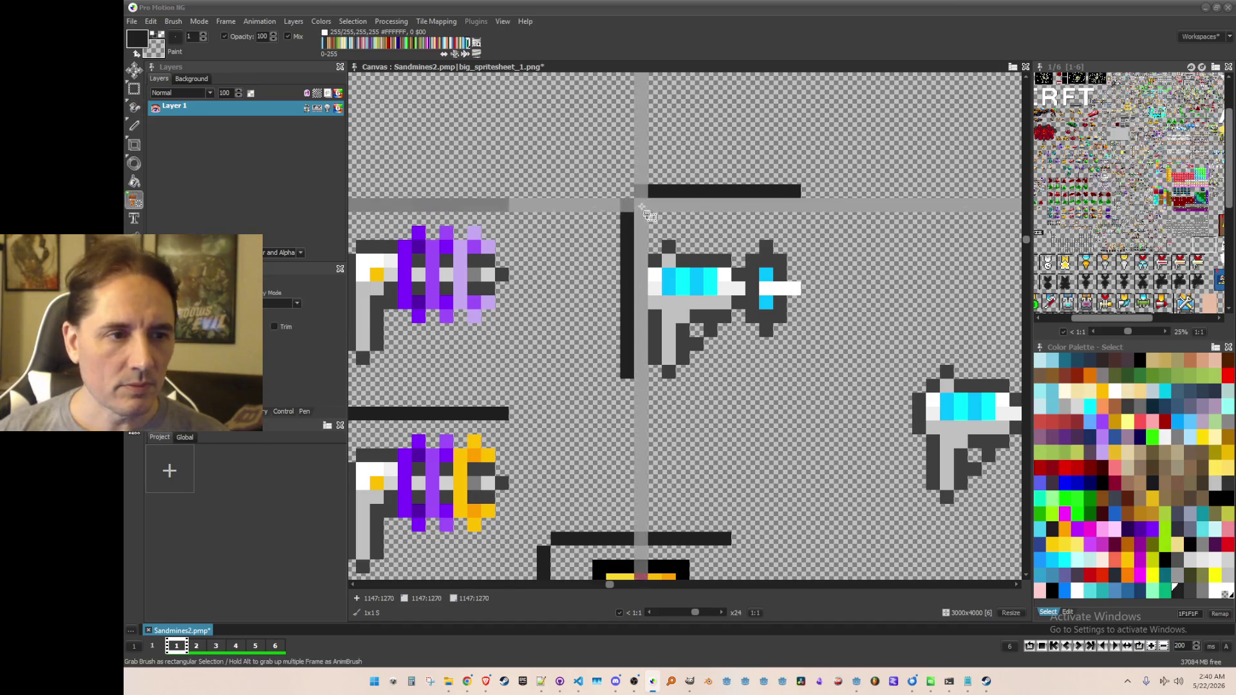
left_click_drag(650, 227, 803, 378)
key("d")
key("comma")
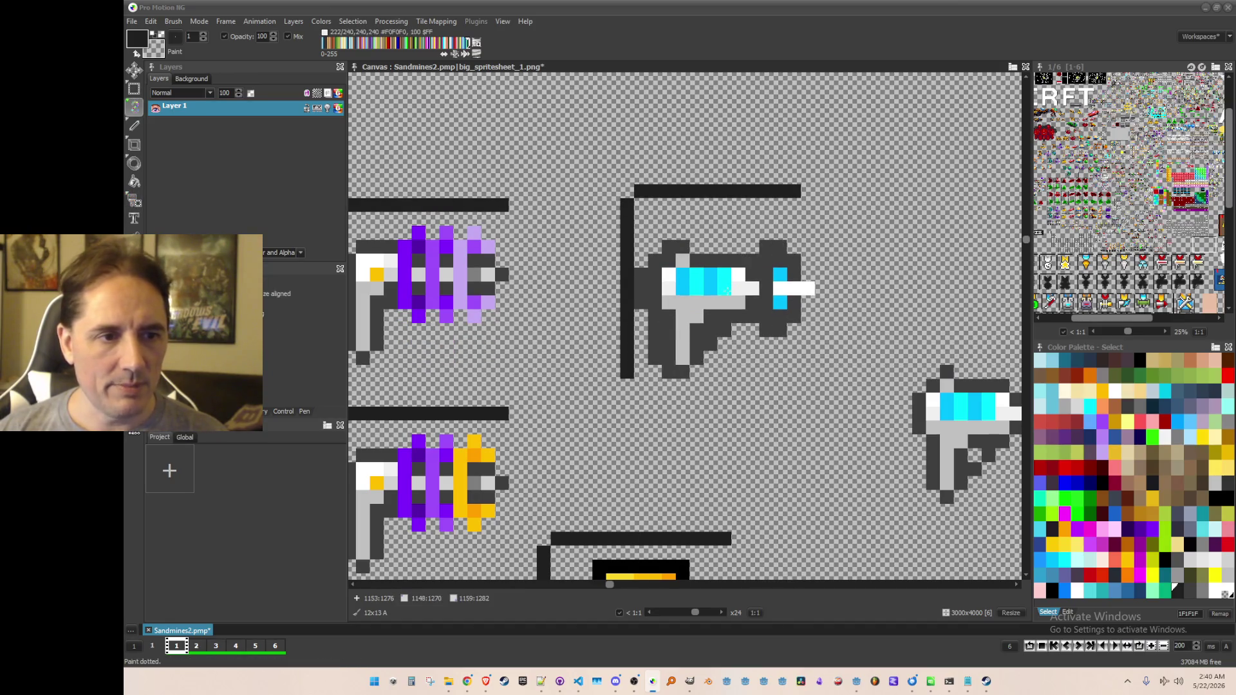
key("y")
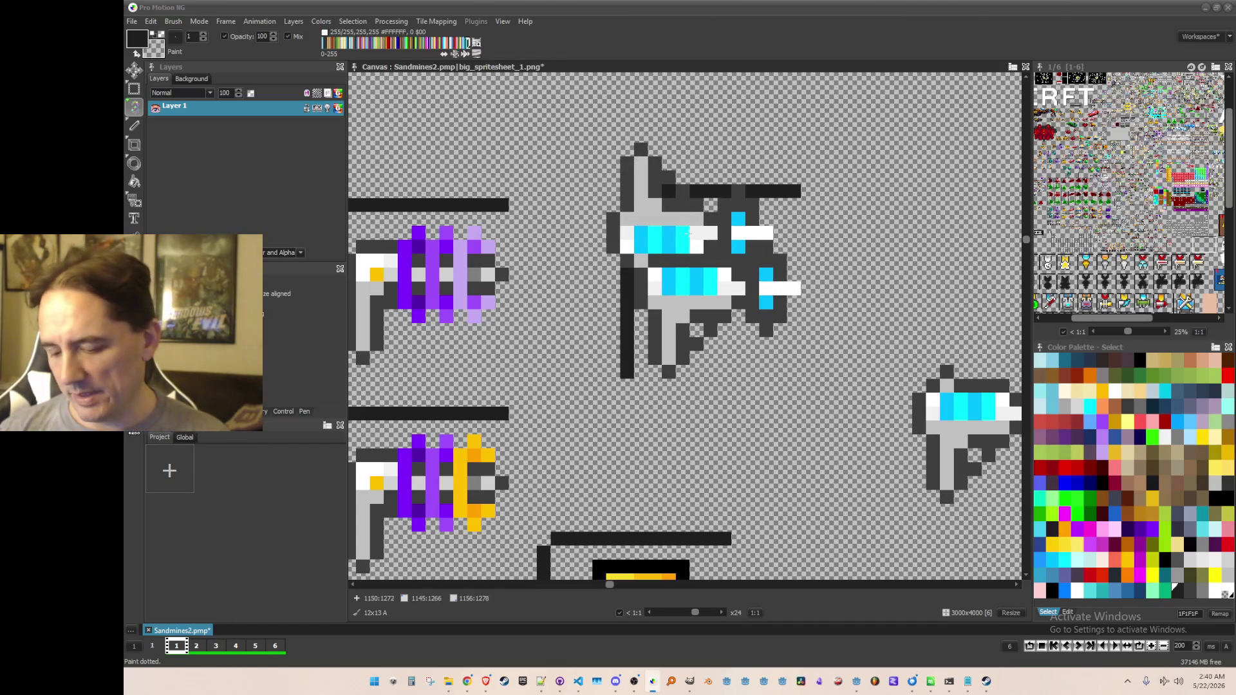
key("period")
scroll(762, 283, "down", 1)
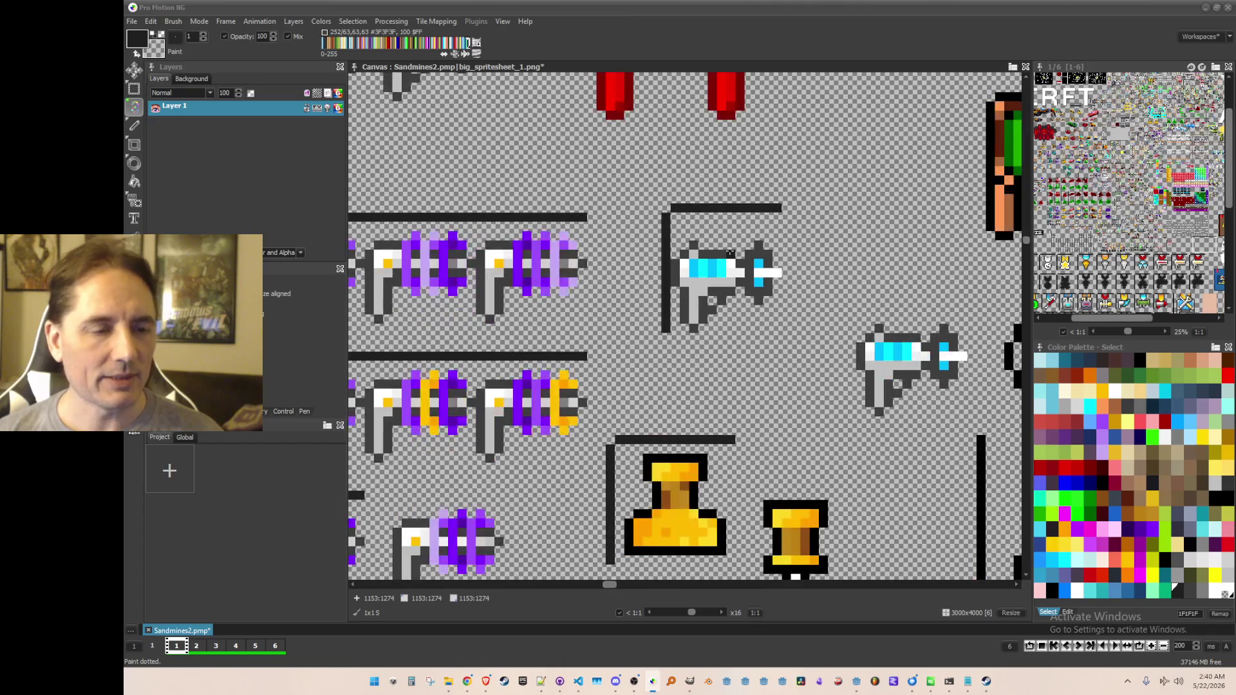
Step: Save the sprite sheet and grab the finished freeze gun as a brush
key("b")
key("ctrl+s")
left_click_drag(674, 220, 784, 331)
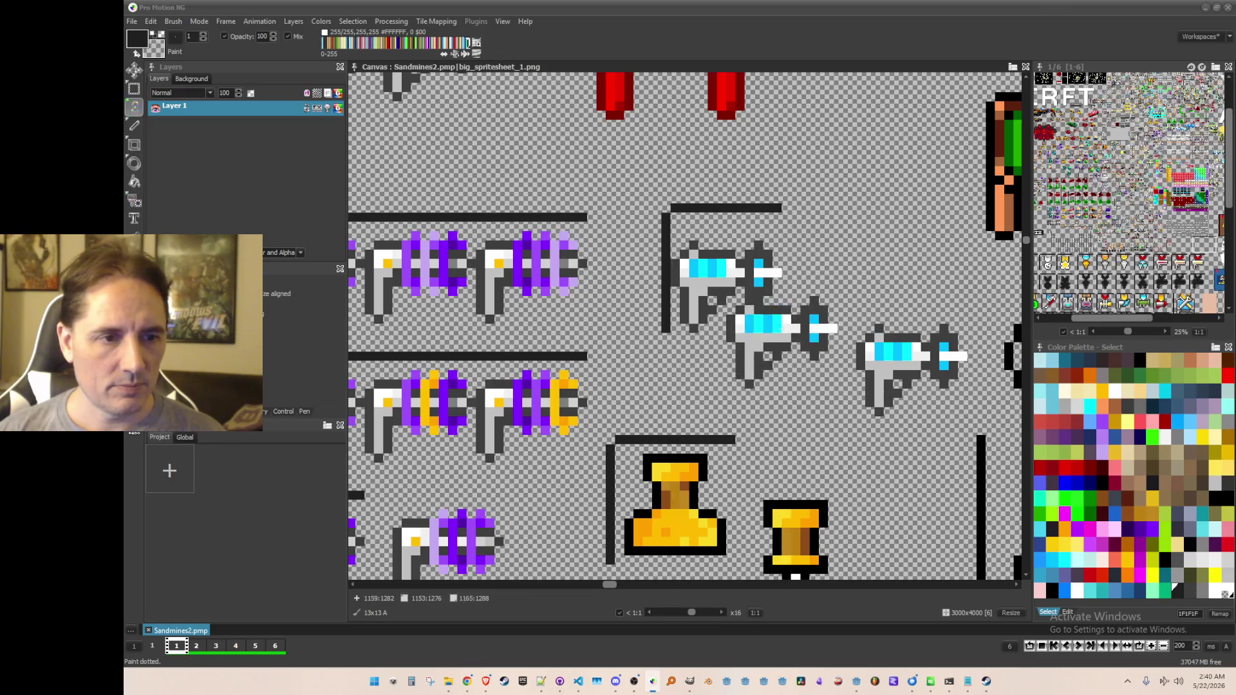
scroll(766, 283, "down", 1)
Step: Save the brush as image tool_avatar_freeze_ray in Sandmines/Art/Textures
left_click(174, 21)
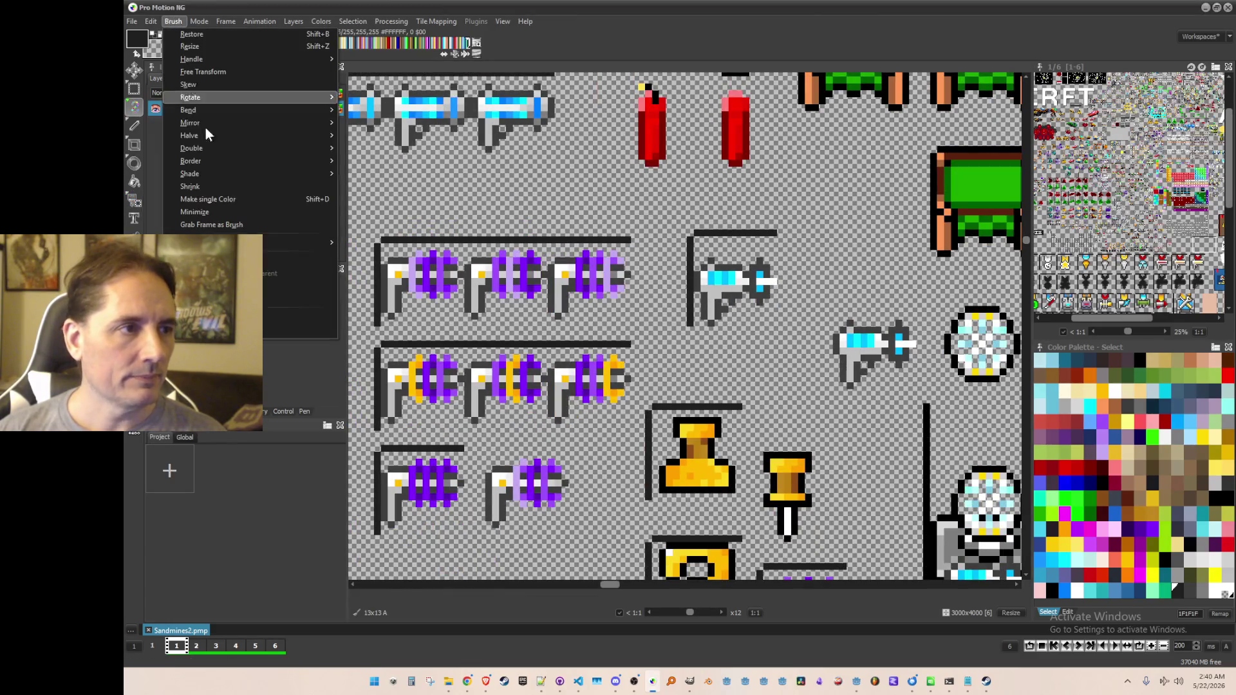
left_click(302, 329)
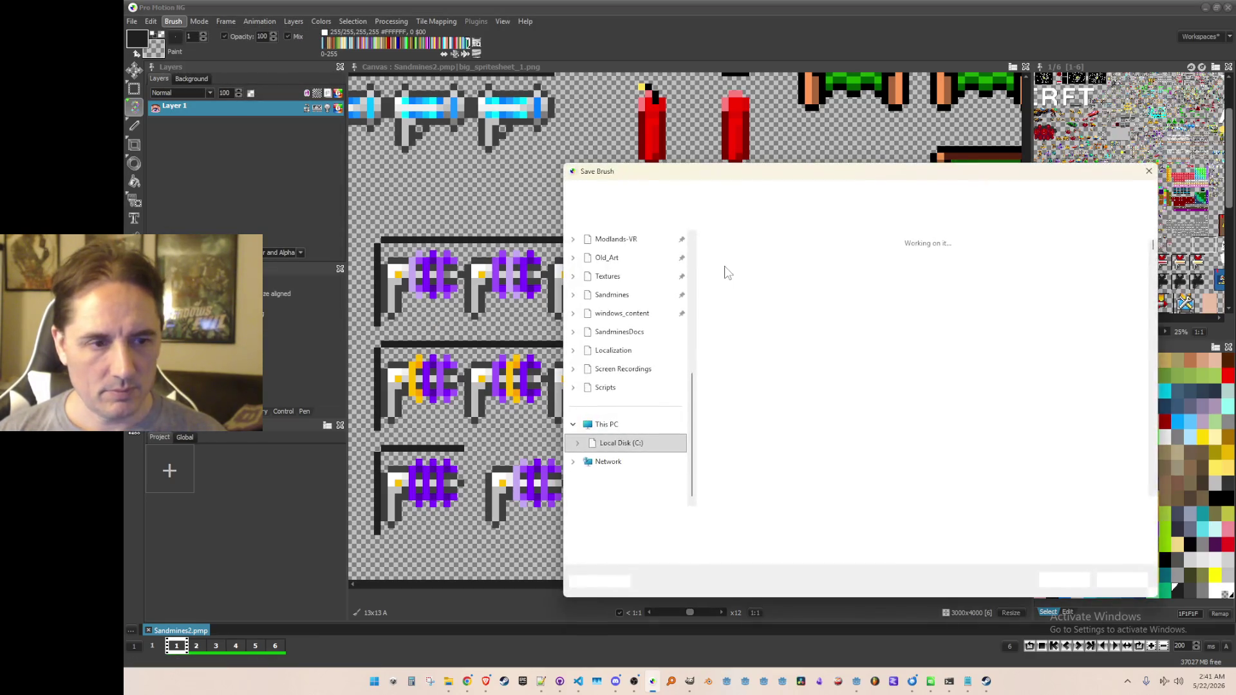
type("avatar_")
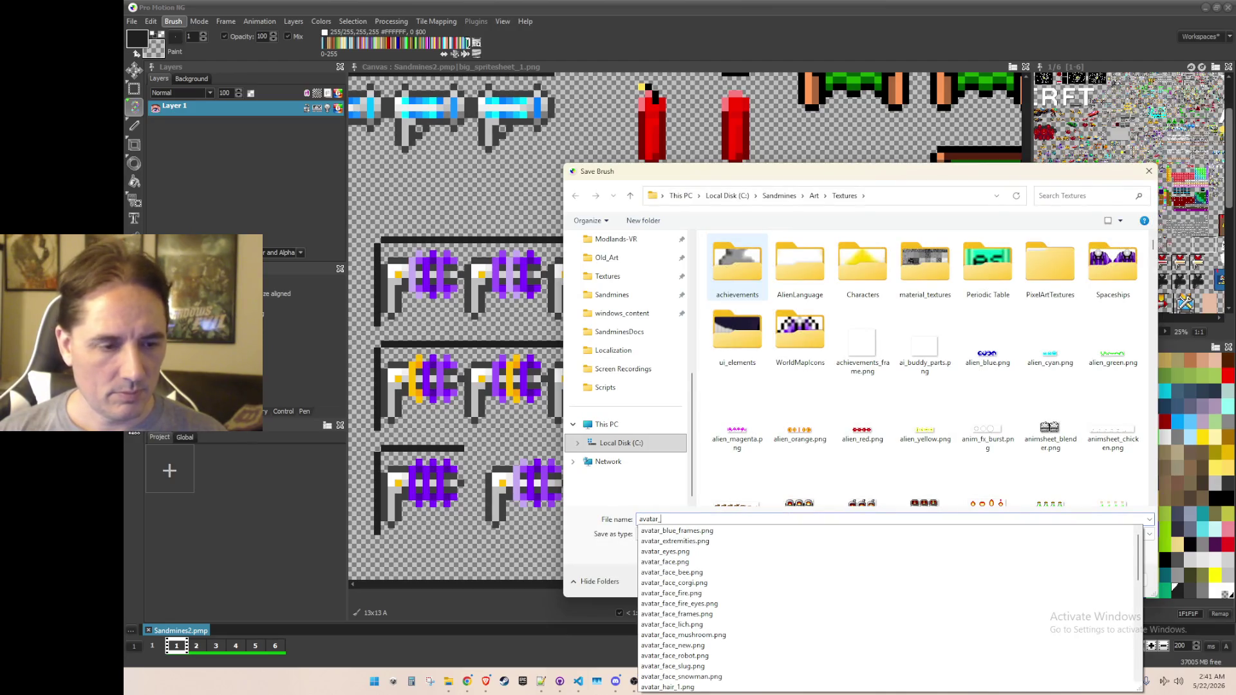
type("tool")
type("tool")
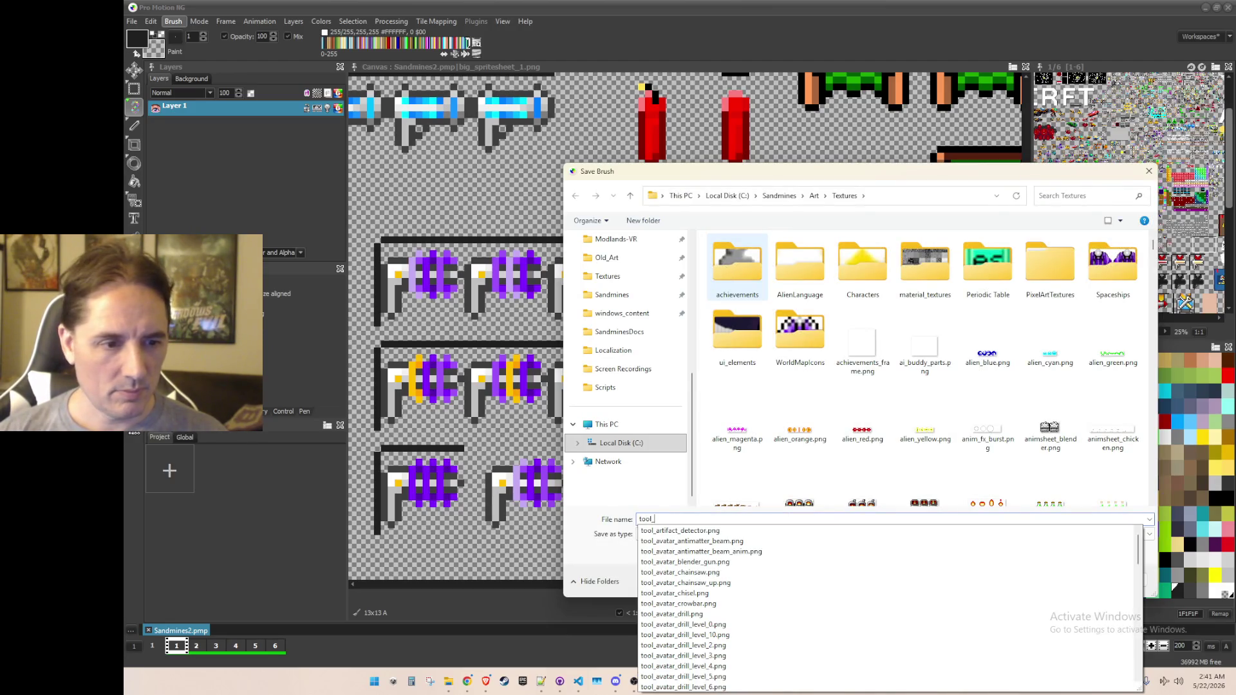
type("avatar_freeze_ray")
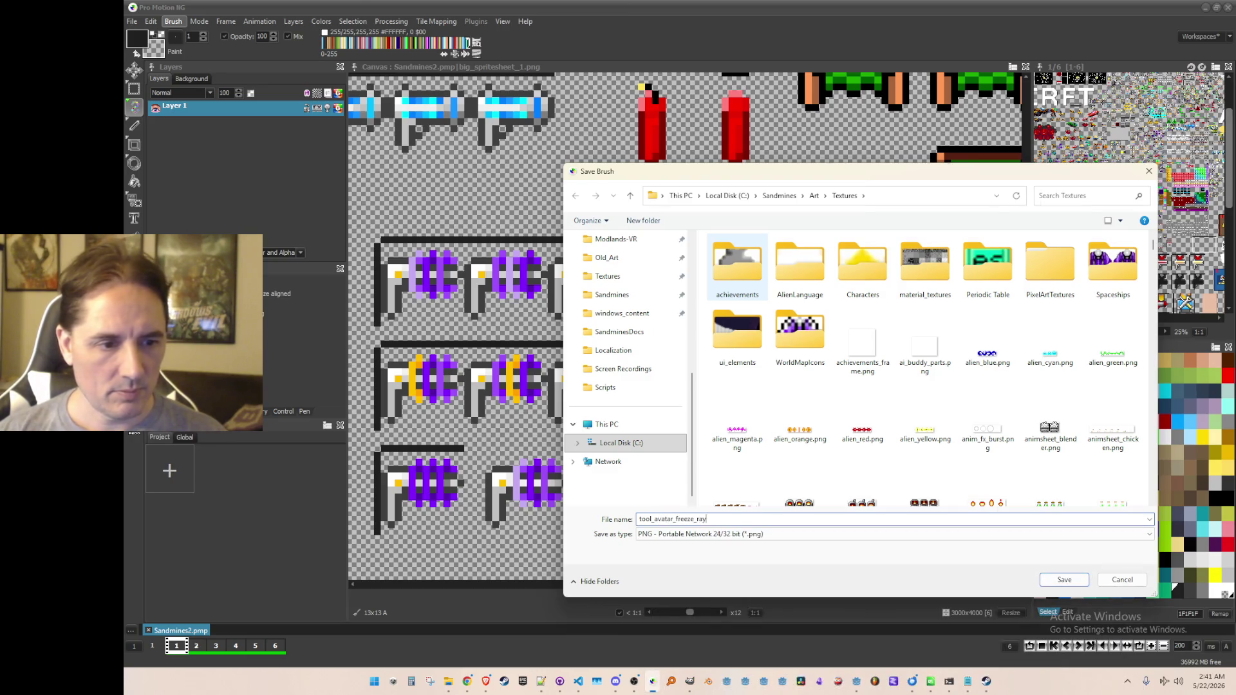
key("Return")
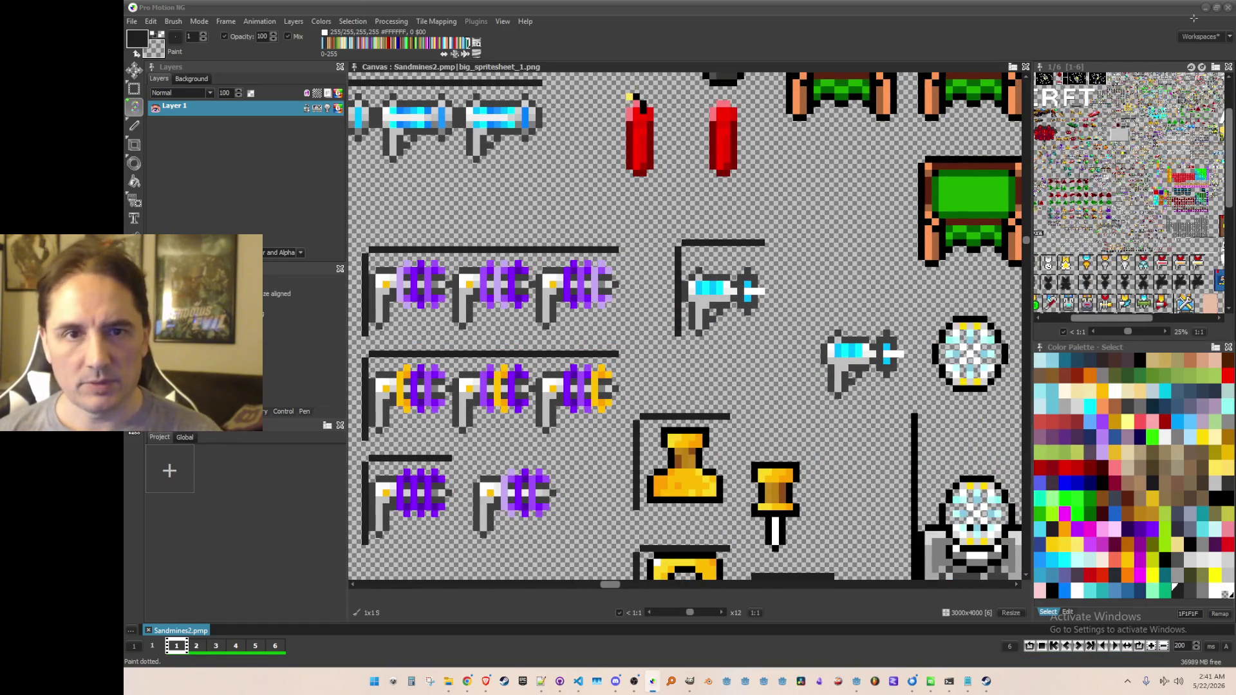
Step: Filter Godot's FileSystem by tool_avatar and select the matching Art folder
key("alt+Tab")
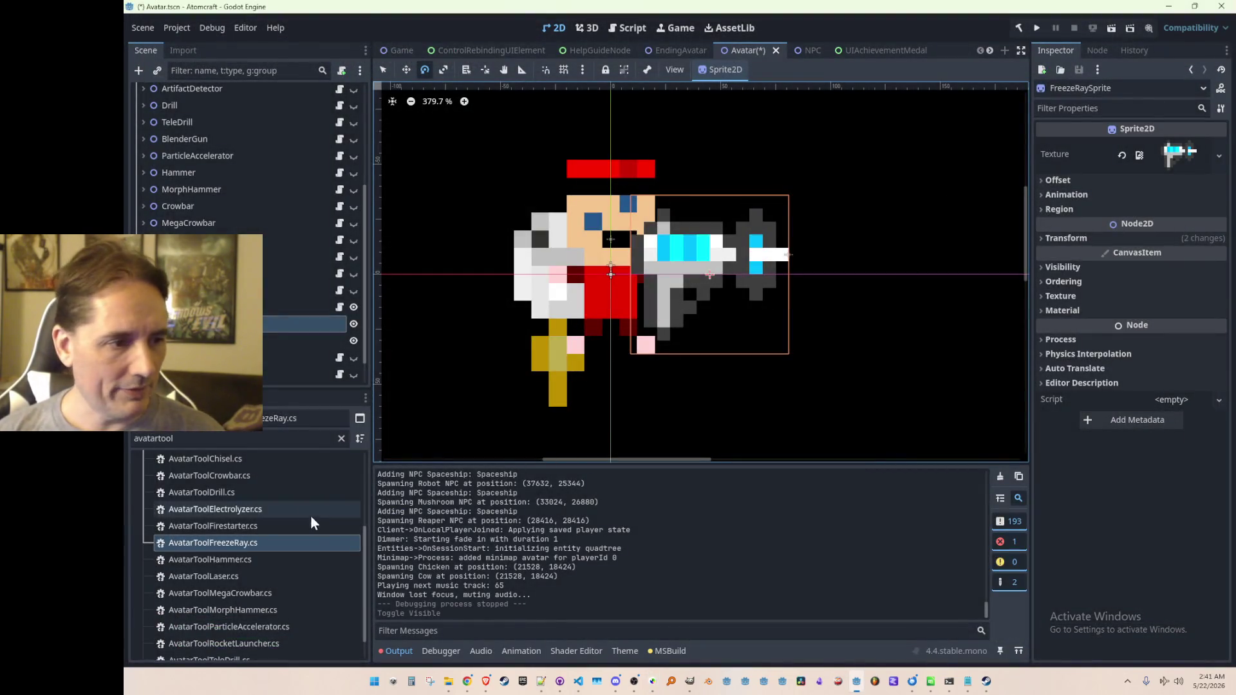
left_click(341, 438)
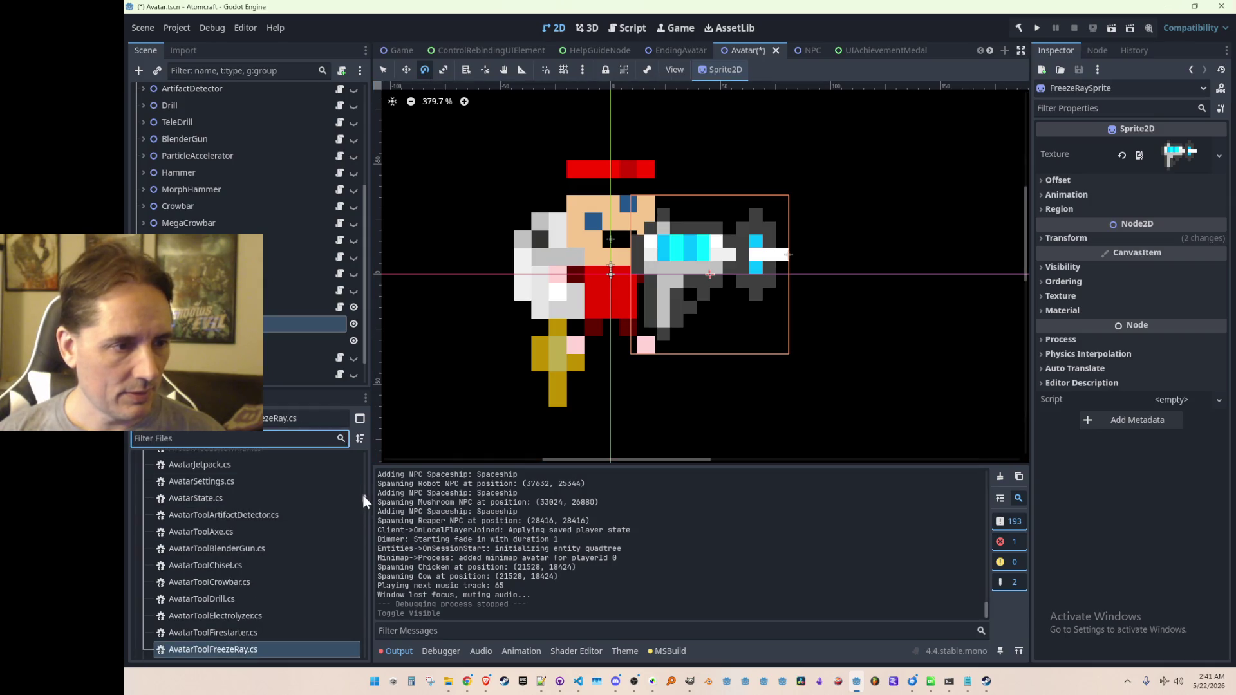
scroll(361, 493, "up", 15)
left_click(142, 528)
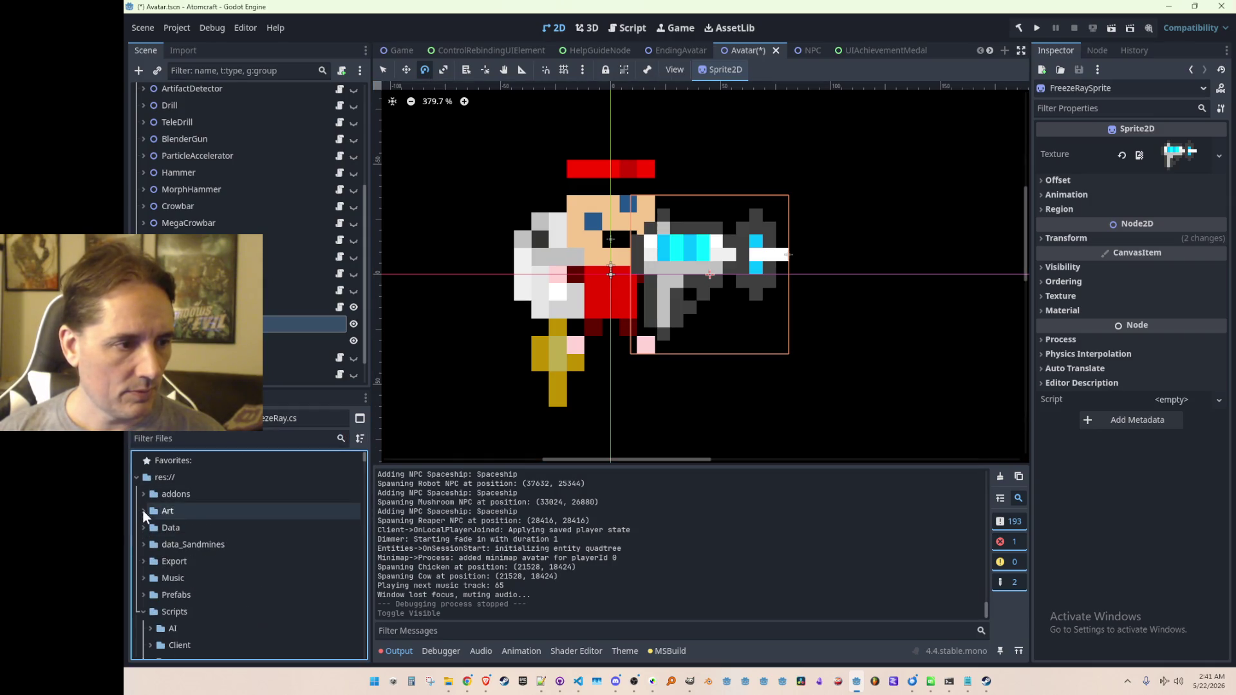
left_click(258, 438)
type("tool_avatar")
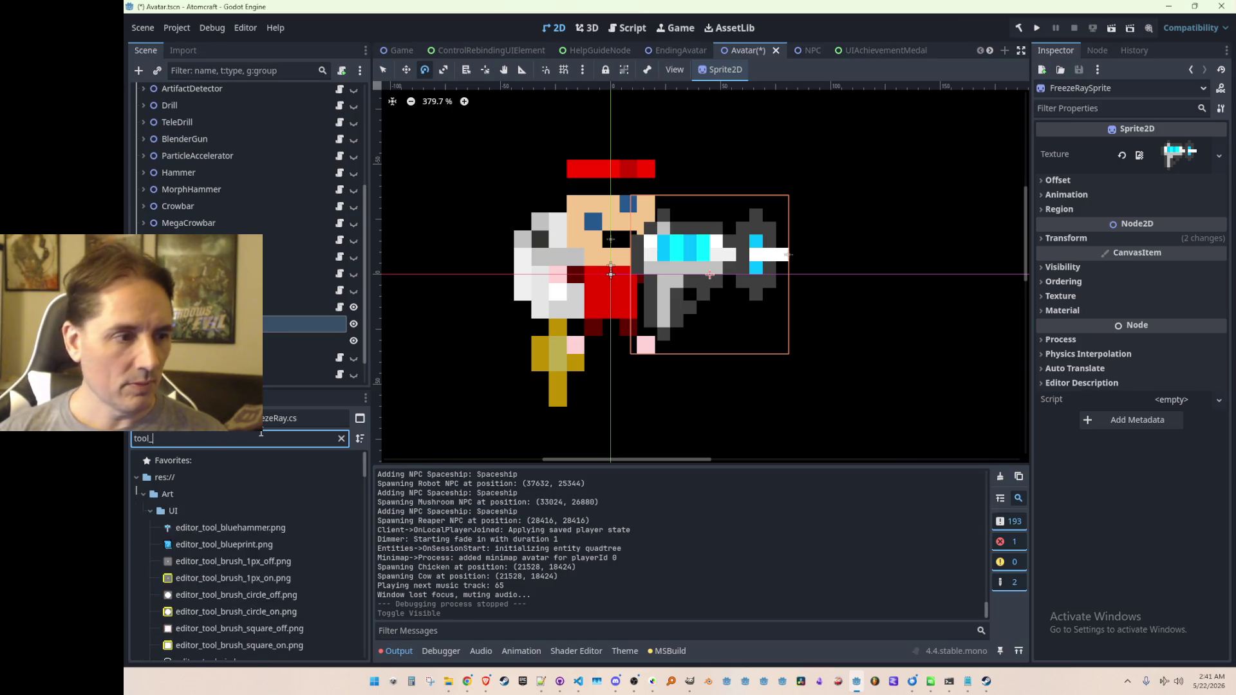
left_click(173, 496)
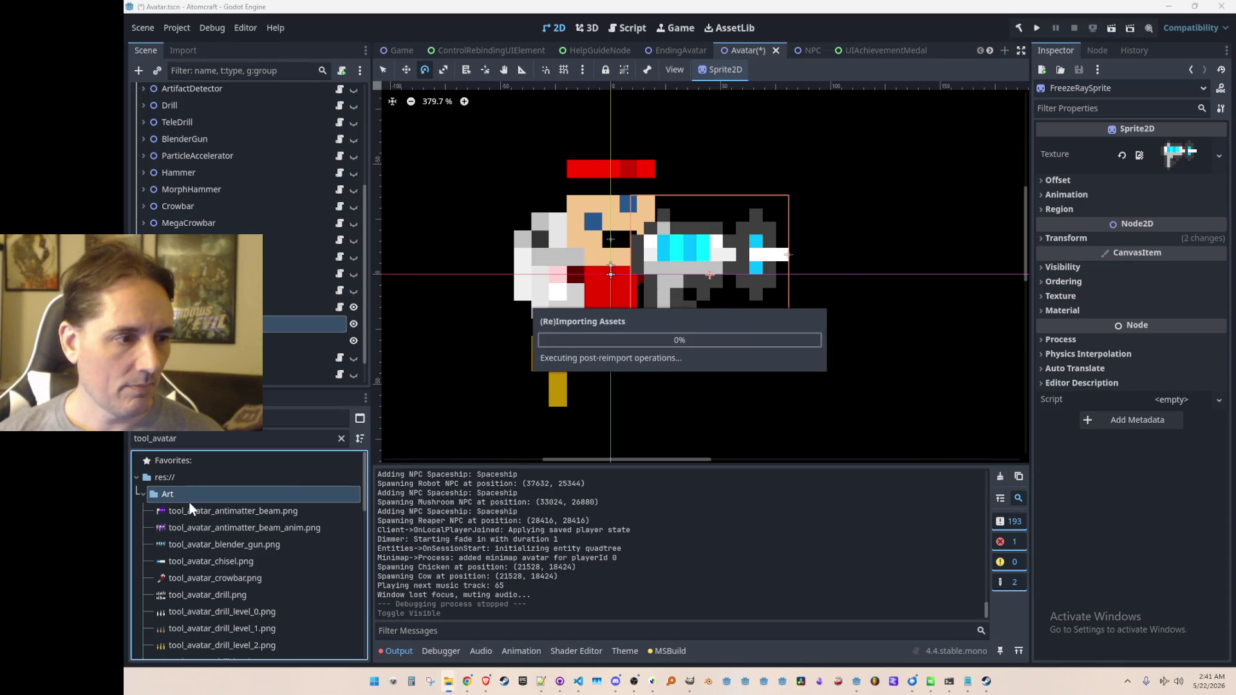
Step: Select FreezeRaySprite and open its Texture property options
left_click(193, 341)
left_click(193, 324)
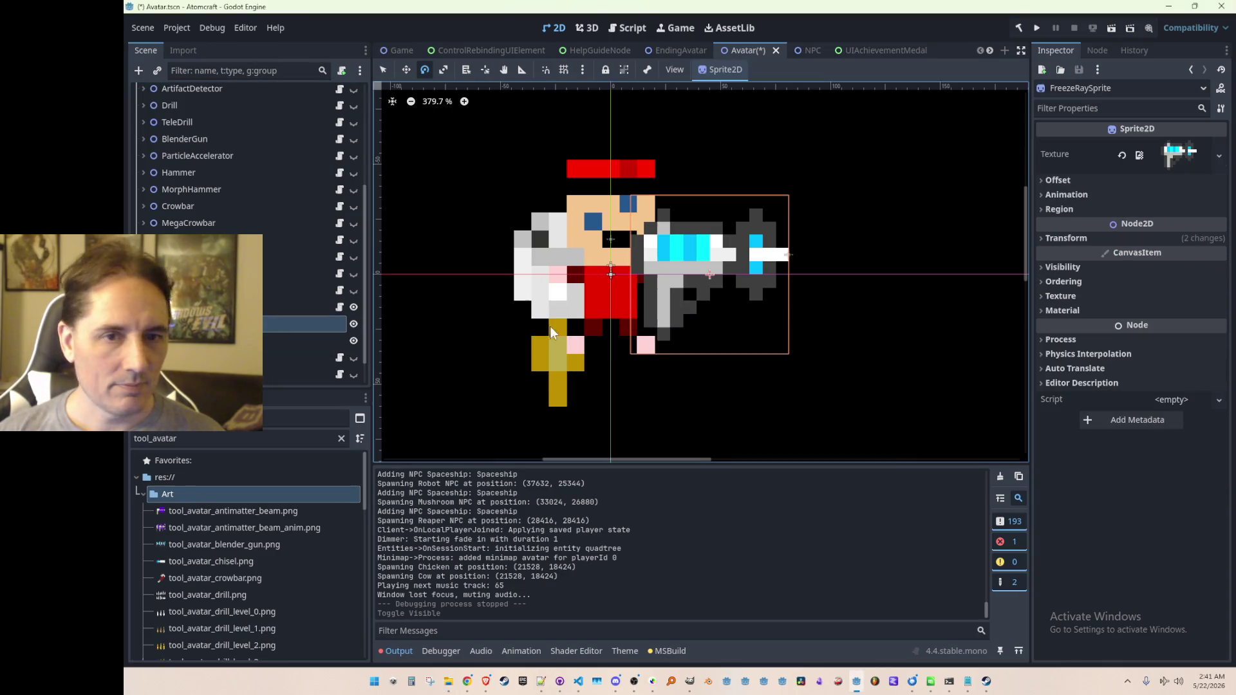
right_click(1129, 157)
left_click(1156, 152)
left_click(1172, 146)
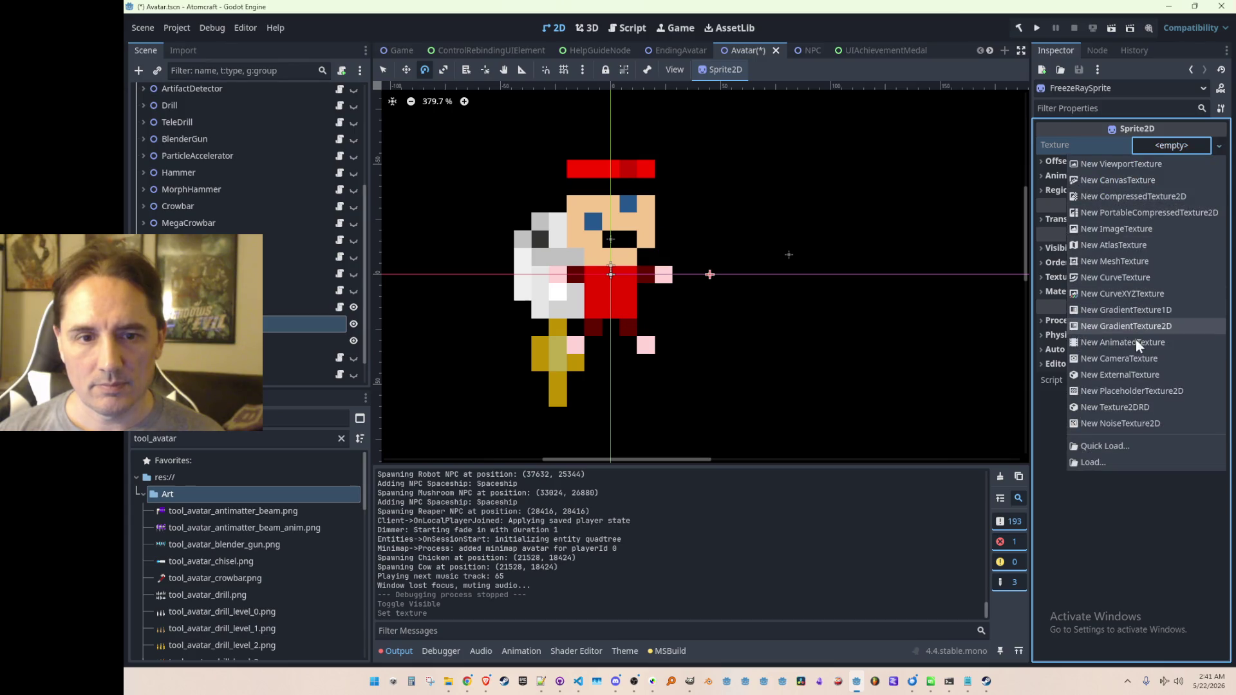
Step: Quick Load the freeze ray texture into FreezeRaySprite
left_click(1122, 440)
type("freeze")
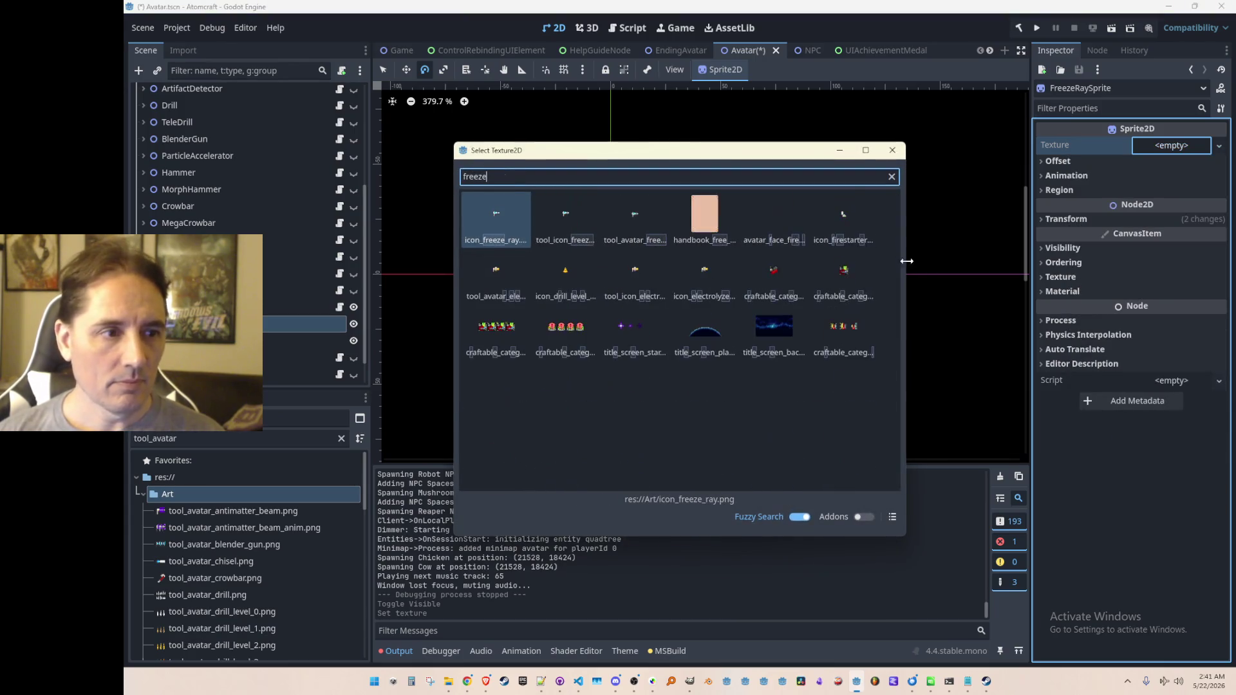
double_click(623, 222)
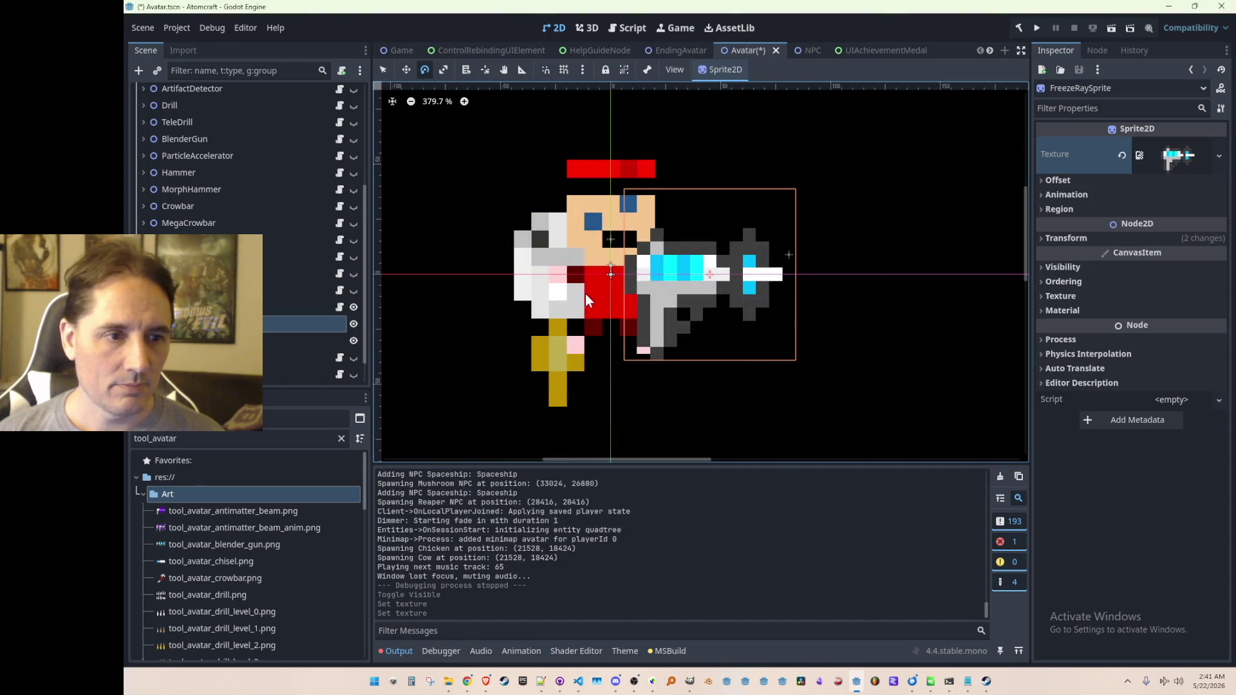
Step: Move FreezeRayOrigin to the gun's barrel tip and save the Avatar scene
left_click(193, 323)
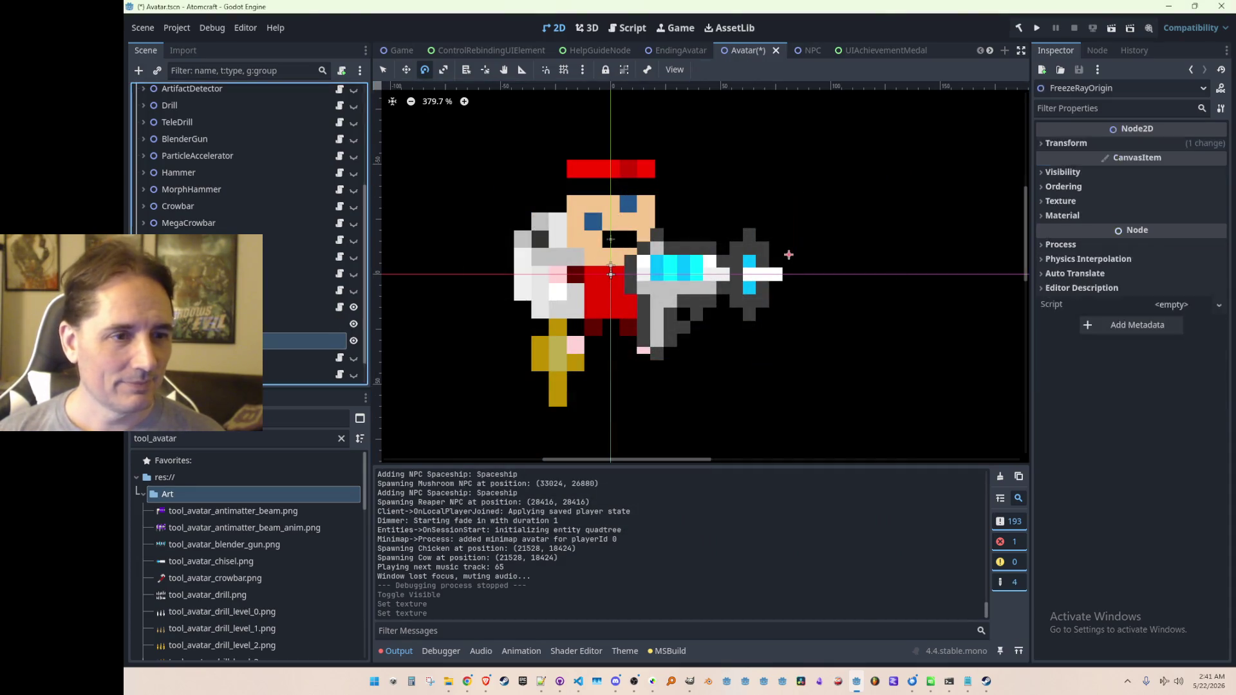
left_click(483, 210)
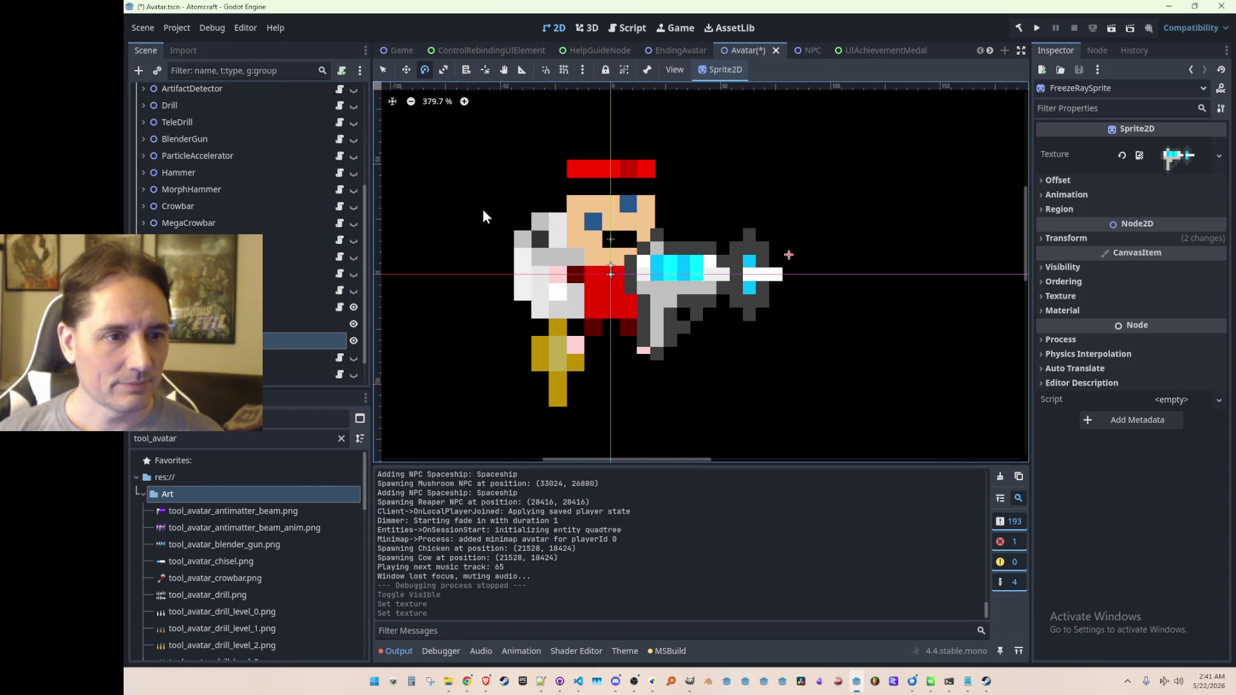
scroll(816, 279, "up", 6)
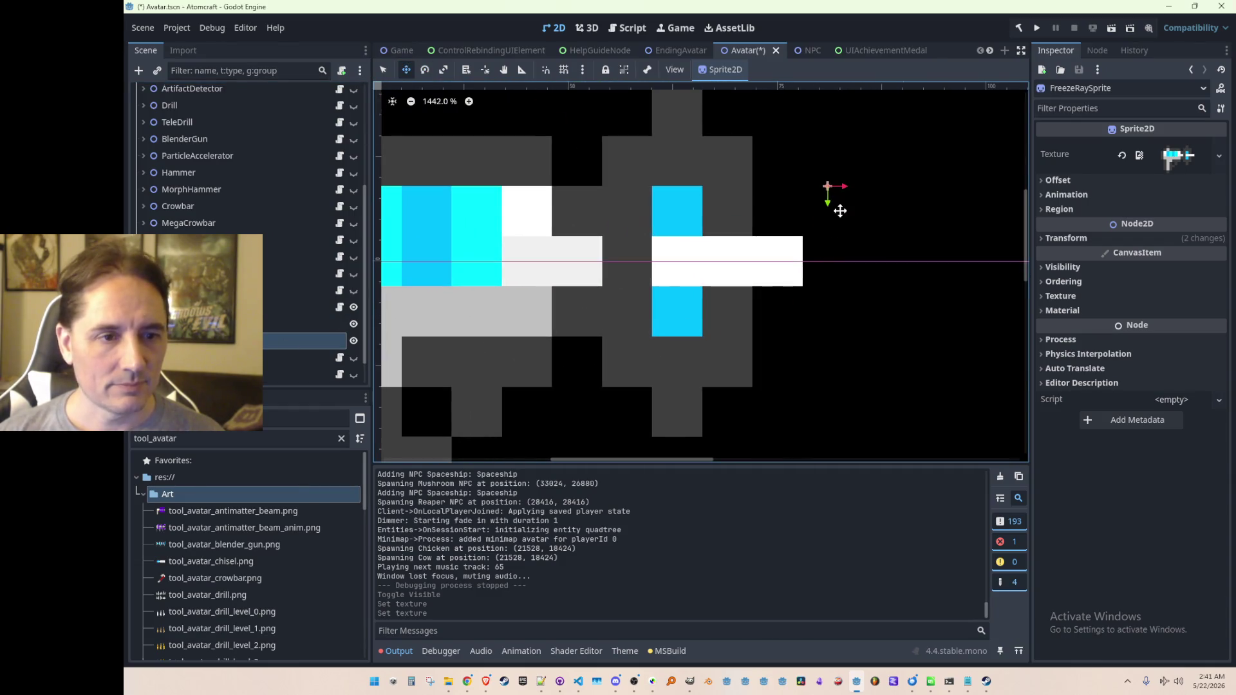
left_click_drag(834, 202, 821, 282)
scroll(821, 282, "down", 7)
key("ctrl+s")
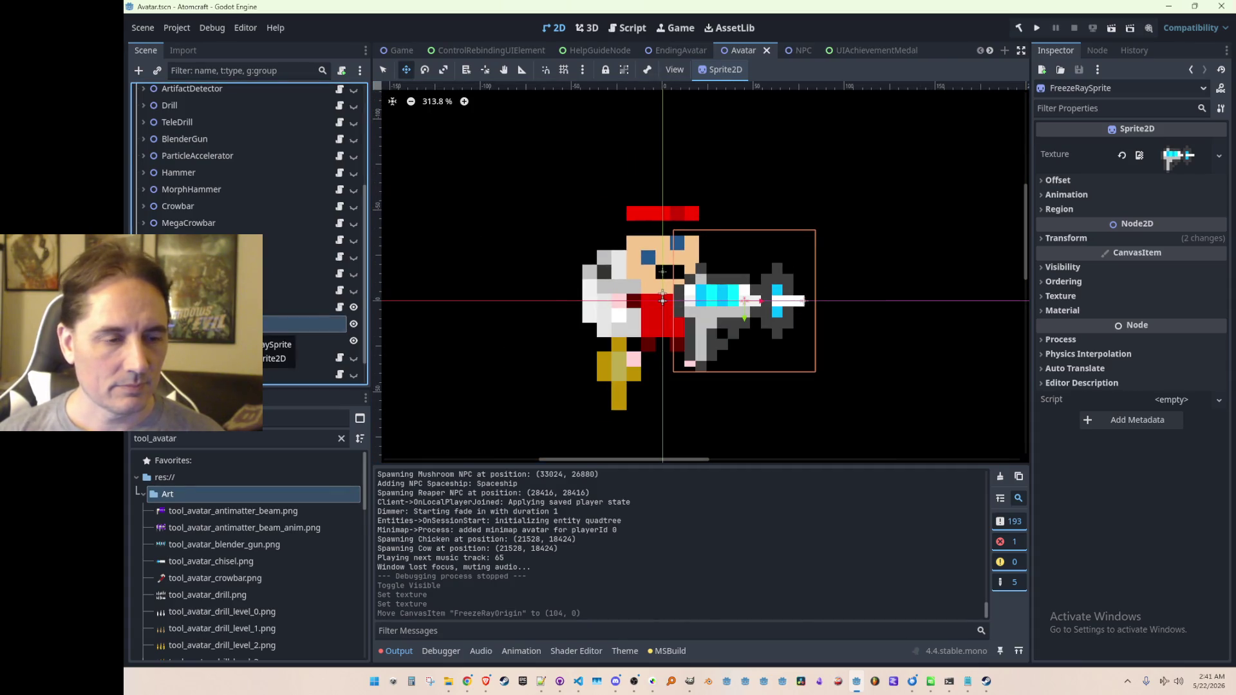
Step: Hide the FreezeRay node, save the Avatar scene, and open the Game scene
left_click(283, 307)
scroll(706, 235, "down", 2)
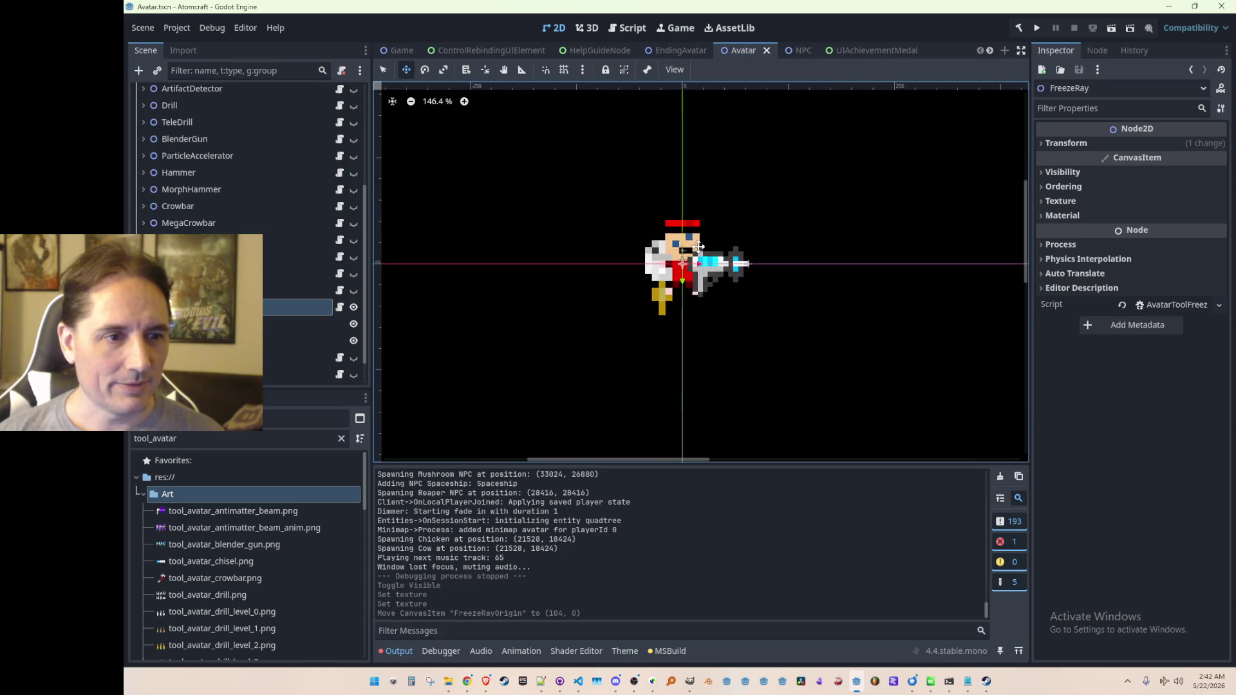
scroll(642, 276, "up", 2)
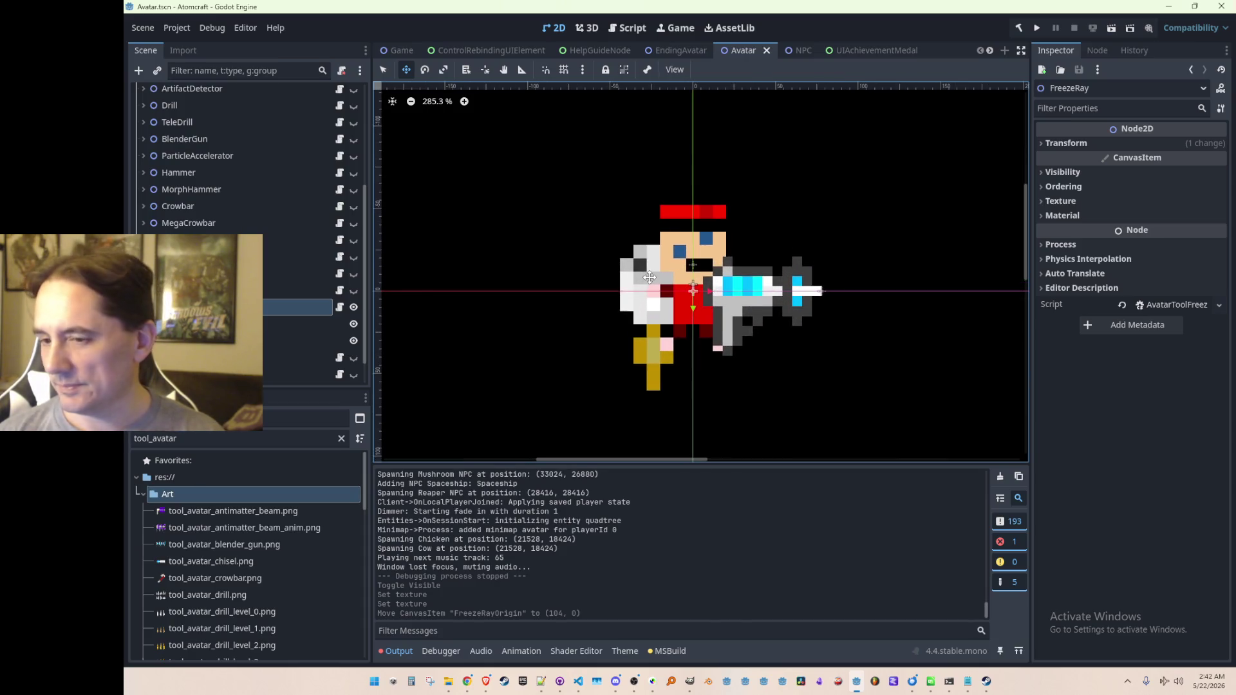
left_click(353, 307)
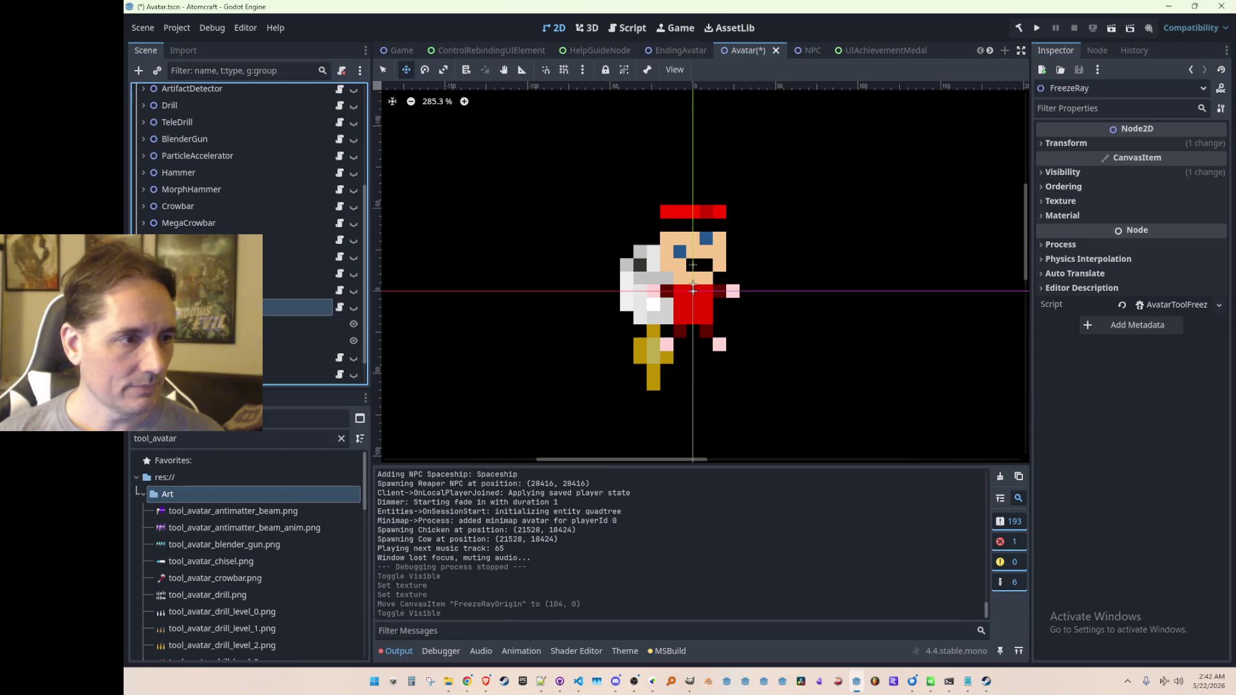
key("ctrl+s")
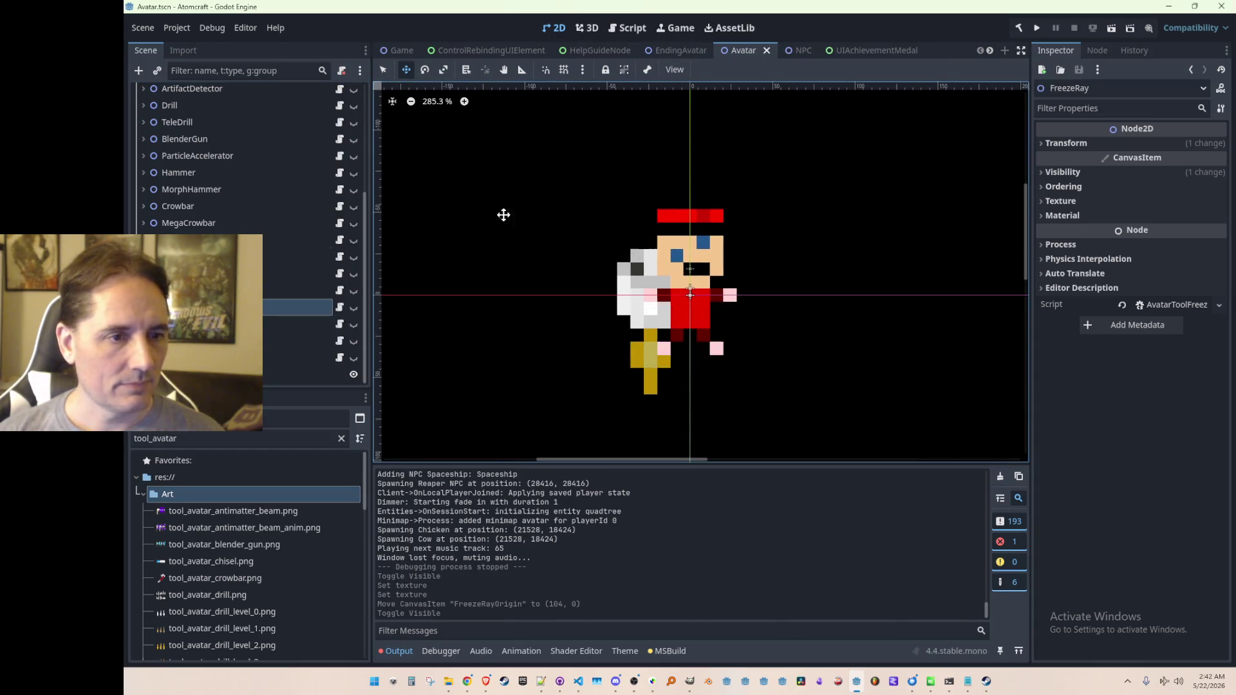
left_click(399, 53)
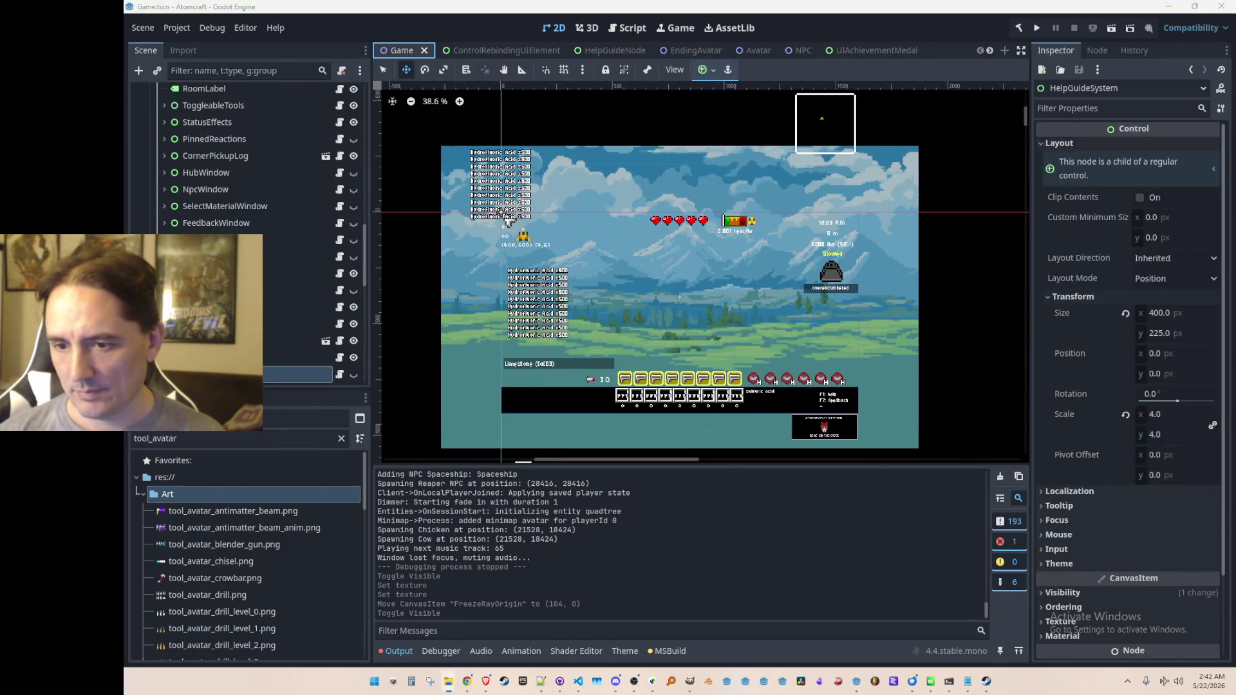
Step: Run Atomcraft, start play with a test profile, and load the NPC TEST H world
scroll(701, 272, "up", 3)
scroll(700, 273, "down", 4)
scroll(700, 272, "up", 2)
scroll(701, 272, "down", 3)
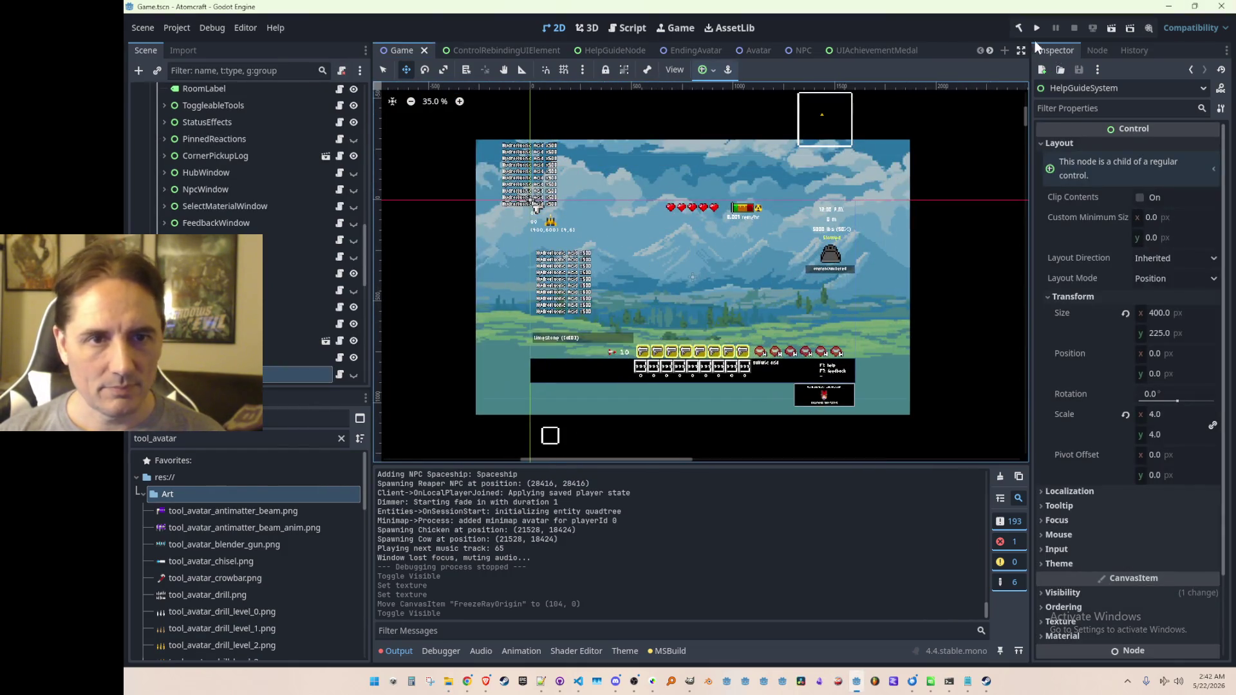
left_click(1037, 28)
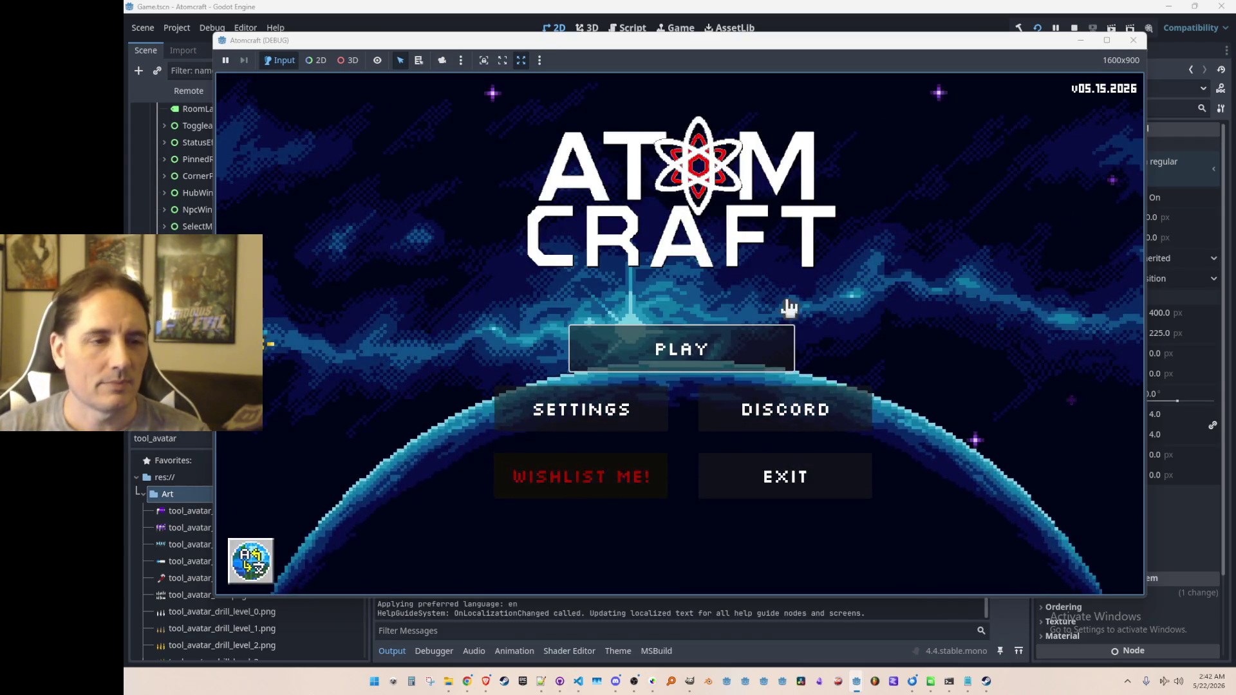
left_click(757, 359)
scroll(668, 304, "down", 5)
left_click(670, 320)
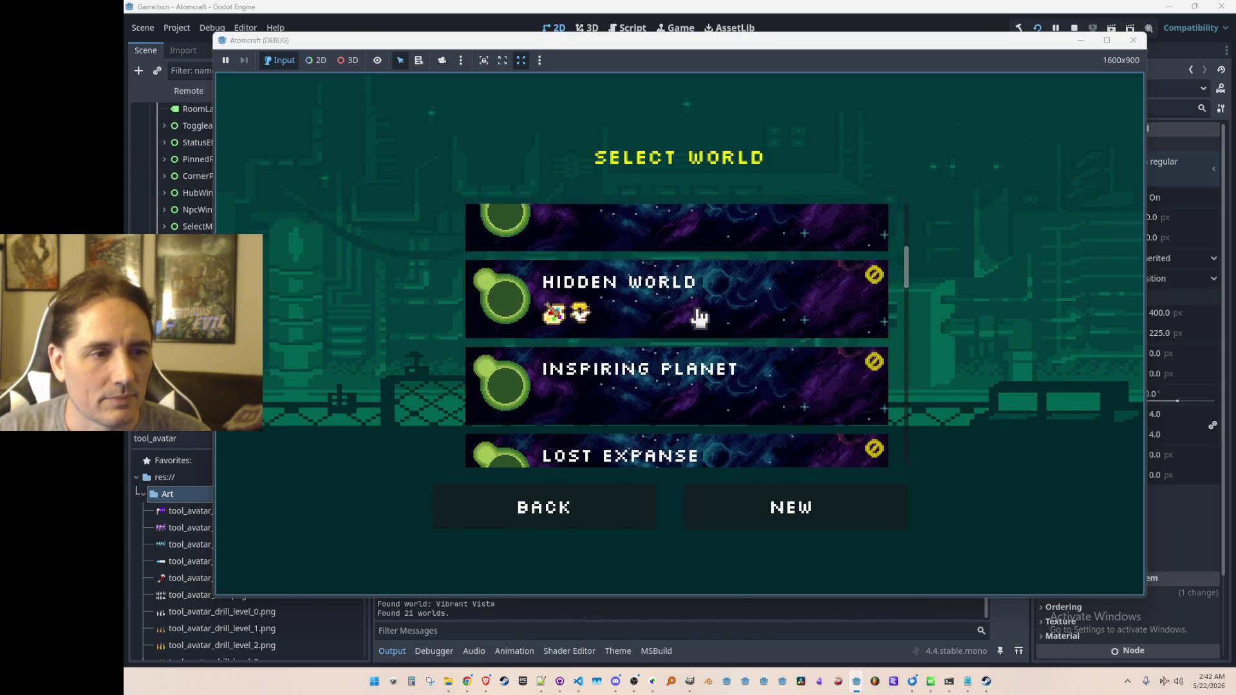
scroll(702, 318, "down", 3)
scroll(708, 327, "down", 9)
scroll(717, 353, "up", 3)
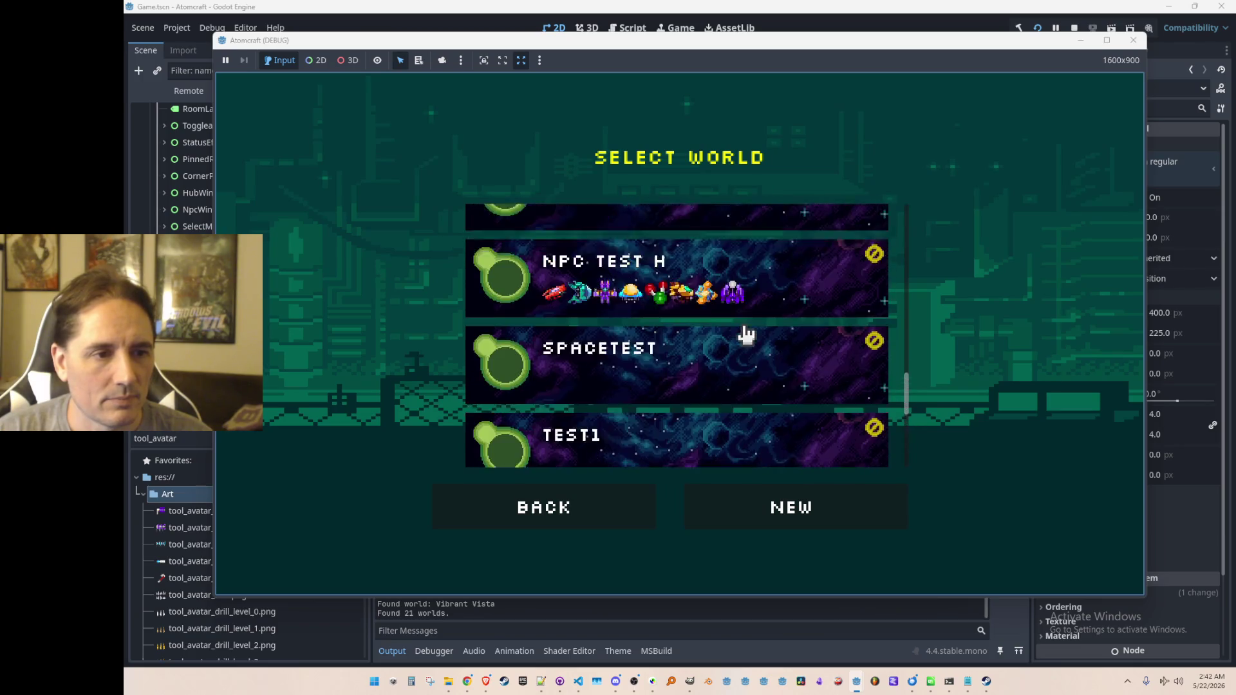
left_click(753, 322)
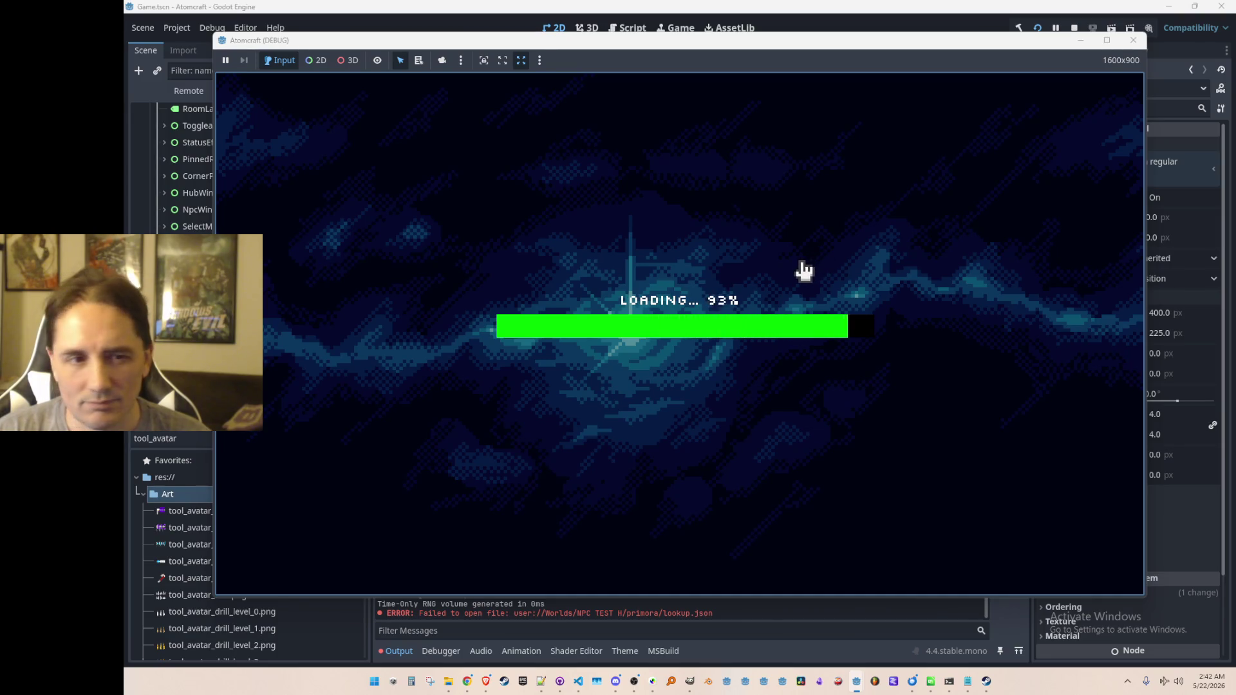
Step: Fire the freeze ray's cyan beams across the icy pond in several directions
scroll(716, 403, "down", 3)
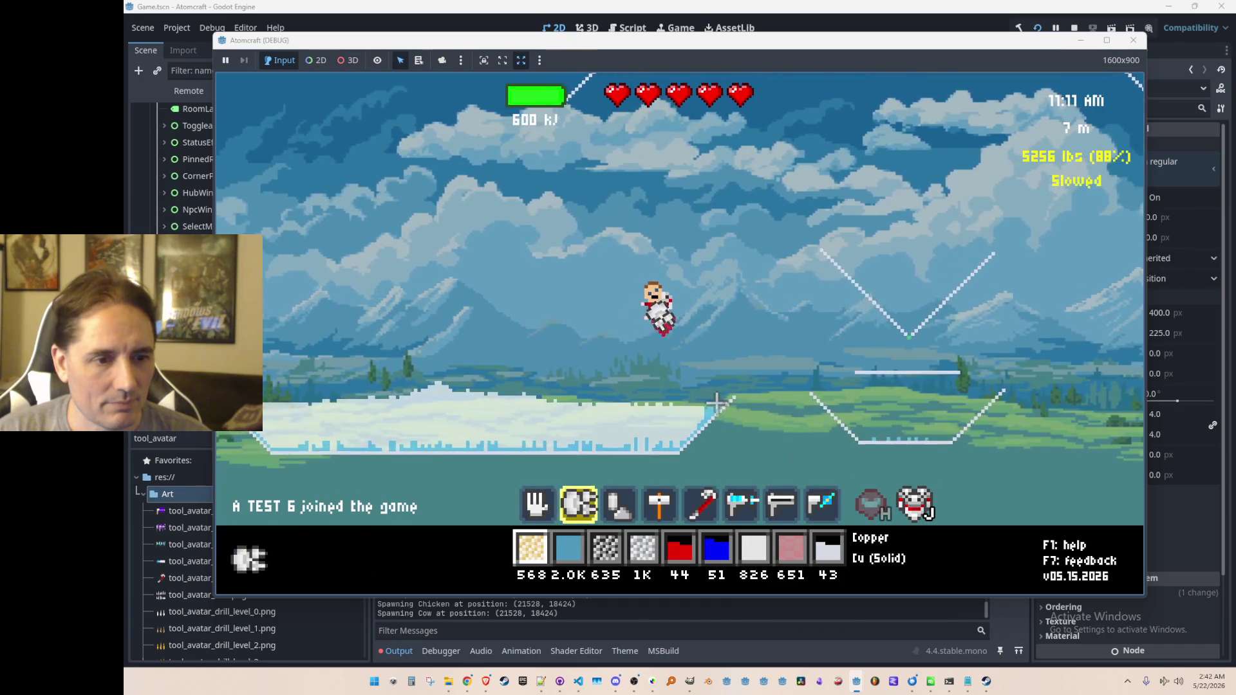
scroll(716, 403, "down", 2)
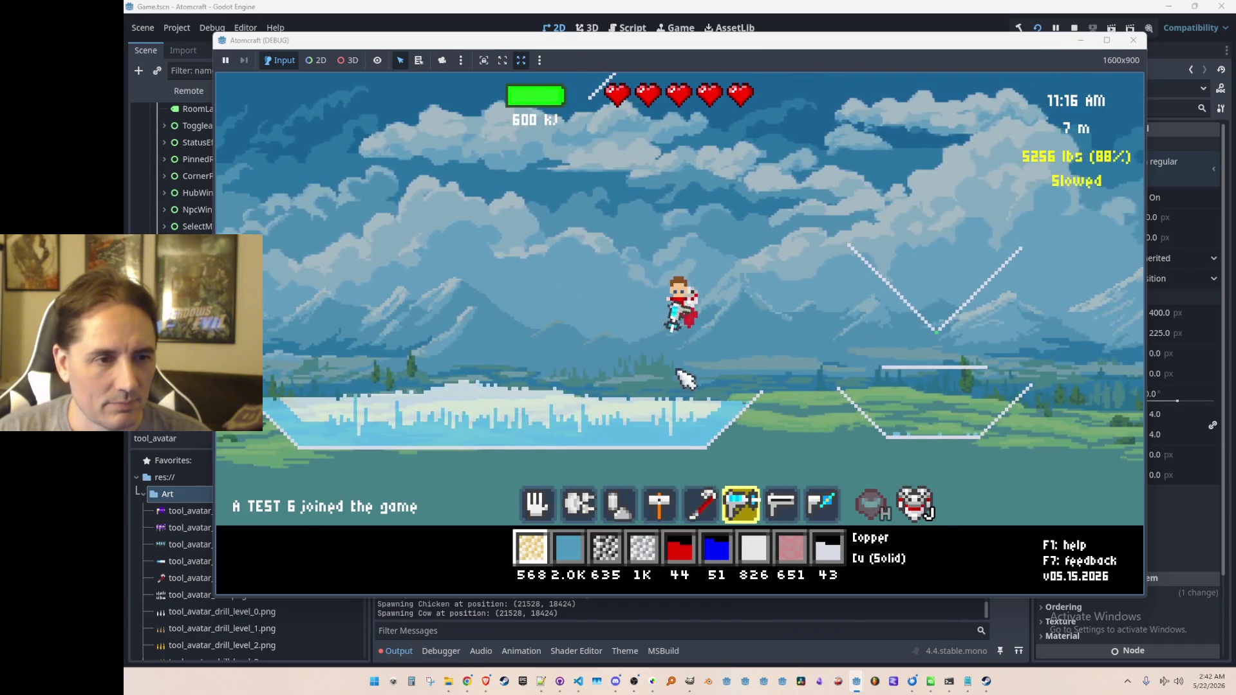
mouse_move(729, 332)
left_mouse_down()
mouse_move(615, 341)
mouse_move(593, 275)
mouse_move(629, 248)
mouse_move(774, 311)
mouse_move(758, 234)
left_mouse_up()
mouse_move(615, 238)
left_mouse_down()
mouse_move(684, 353)
mouse_move(643, 400)
mouse_move(593, 413)
mouse_move(684, 364)
mouse_move(618, 367)
mouse_move(585, 336)
mouse_move(610, 367)
mouse_move(587, 356)
mouse_move(587, 373)
mouse_move(708, 395)
mouse_move(622, 394)
mouse_move(335, 489)
mouse_move(659, 385)
mouse_move(682, 393)
mouse_move(612, 388)
mouse_move(579, 345)
mouse_move(594, 412)
mouse_move(597, 368)
mouse_move(740, 361)
mouse_move(628, 414)
mouse_move(729, 355)
mouse_move(655, 239)
mouse_move(588, 290)
mouse_move(747, 225)
mouse_move(656, 215)
mouse_move(670, 327)
mouse_move(662, 243)
mouse_move(740, 386)
mouse_move(723, 323)
mouse_move(705, 307)
left_mouse_up()
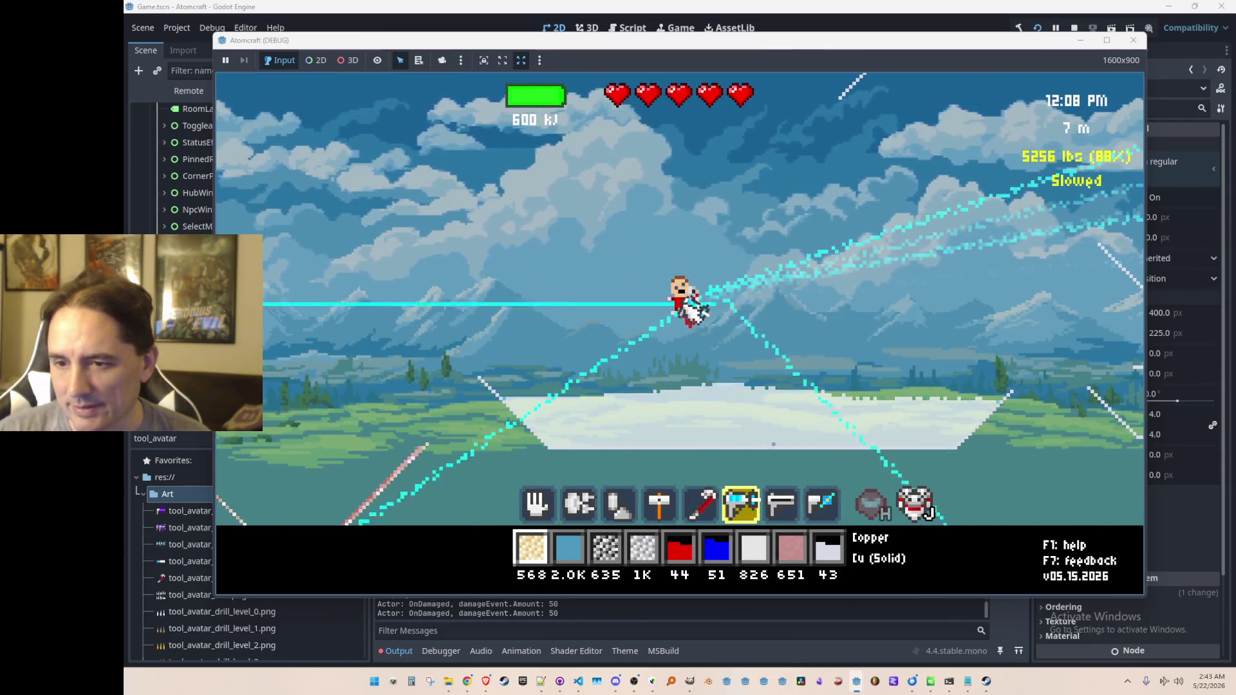
left_click_drag(612, 302, 611, 270)
mouse_move(708, 301)
left_mouse_down()
mouse_move(724, 283)
mouse_move(682, 277)
mouse_move(697, 286)
mouse_move(773, 262)
left_mouse_up()
scroll(719, 288, "down", 1)
left_click(1074, 27)
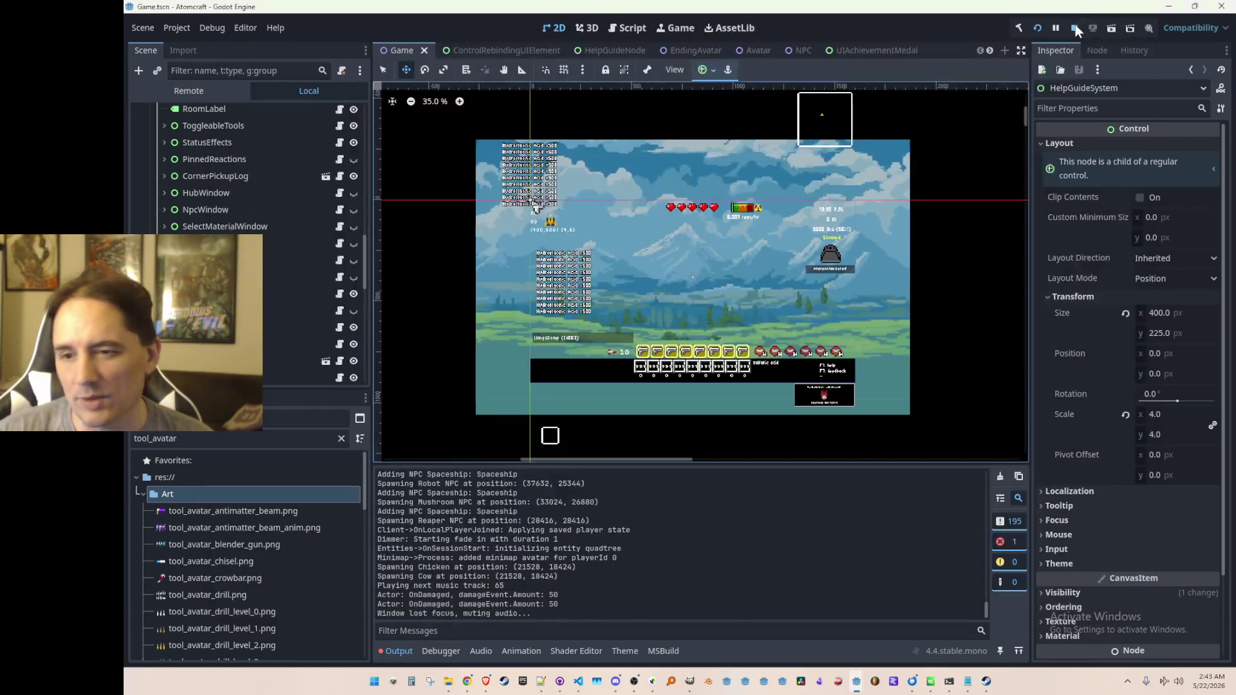
left_click(578, 682)
key("ctrl+p")
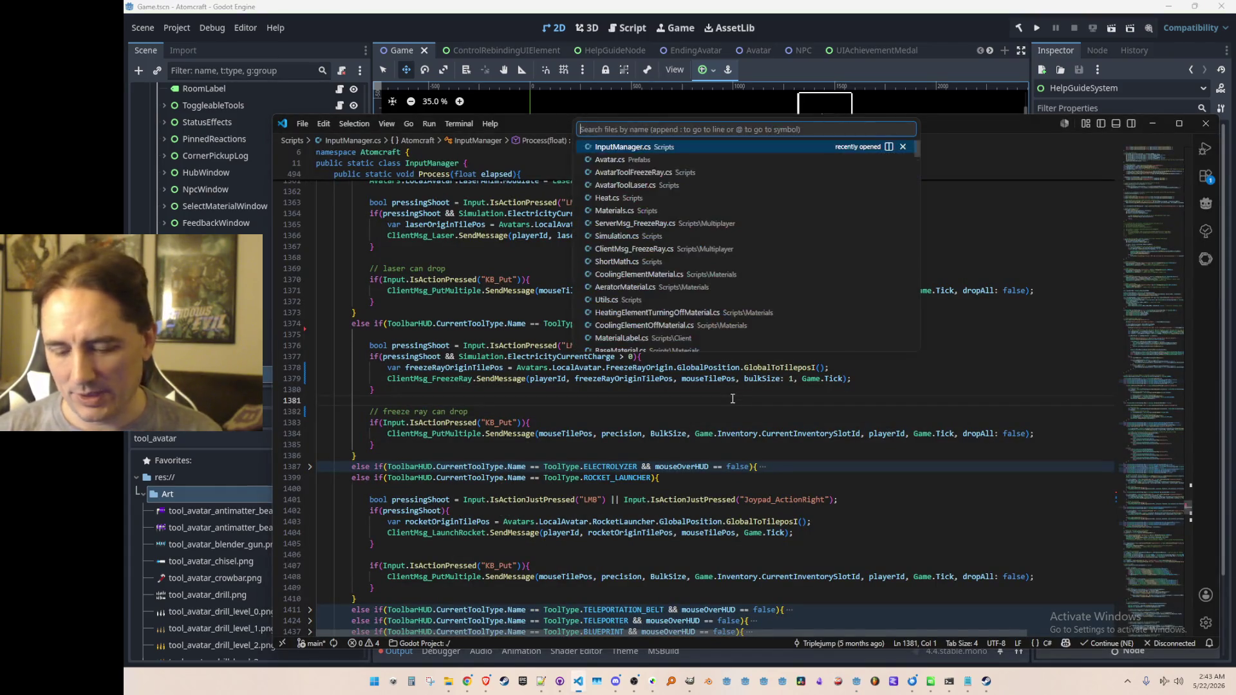
type("Simulat")
left_click(832, 148)
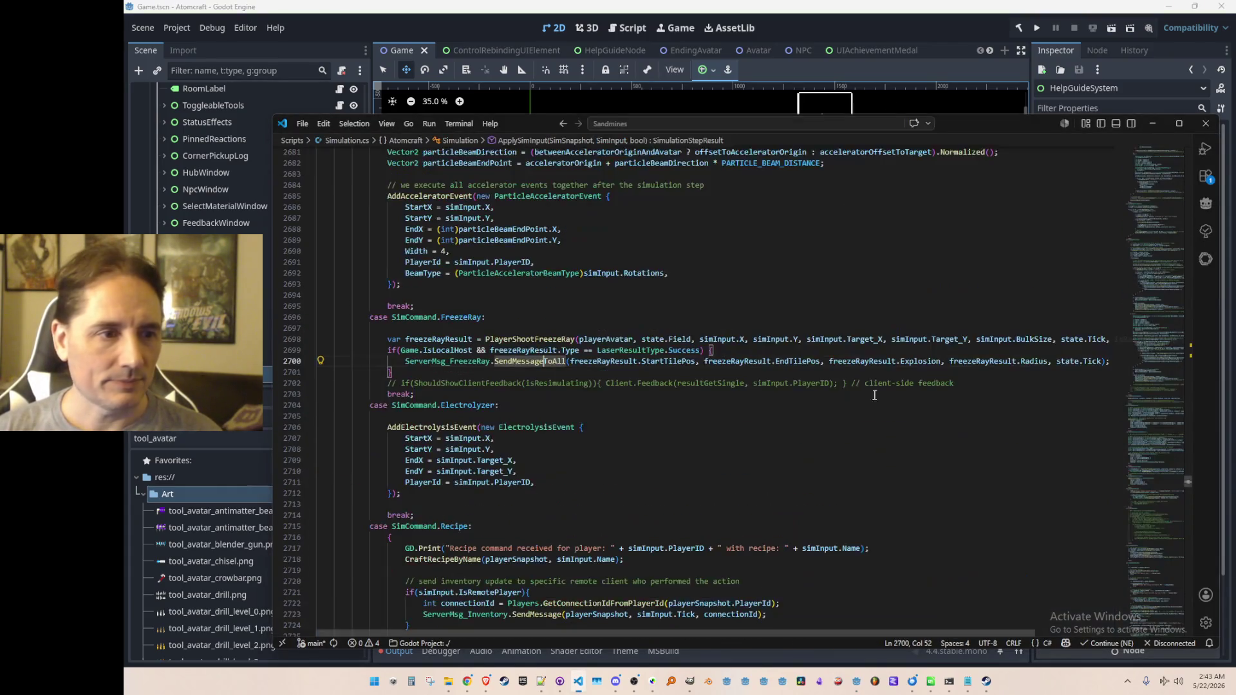
left_click(808, 416)
scroll(798, 417, "up", 4)
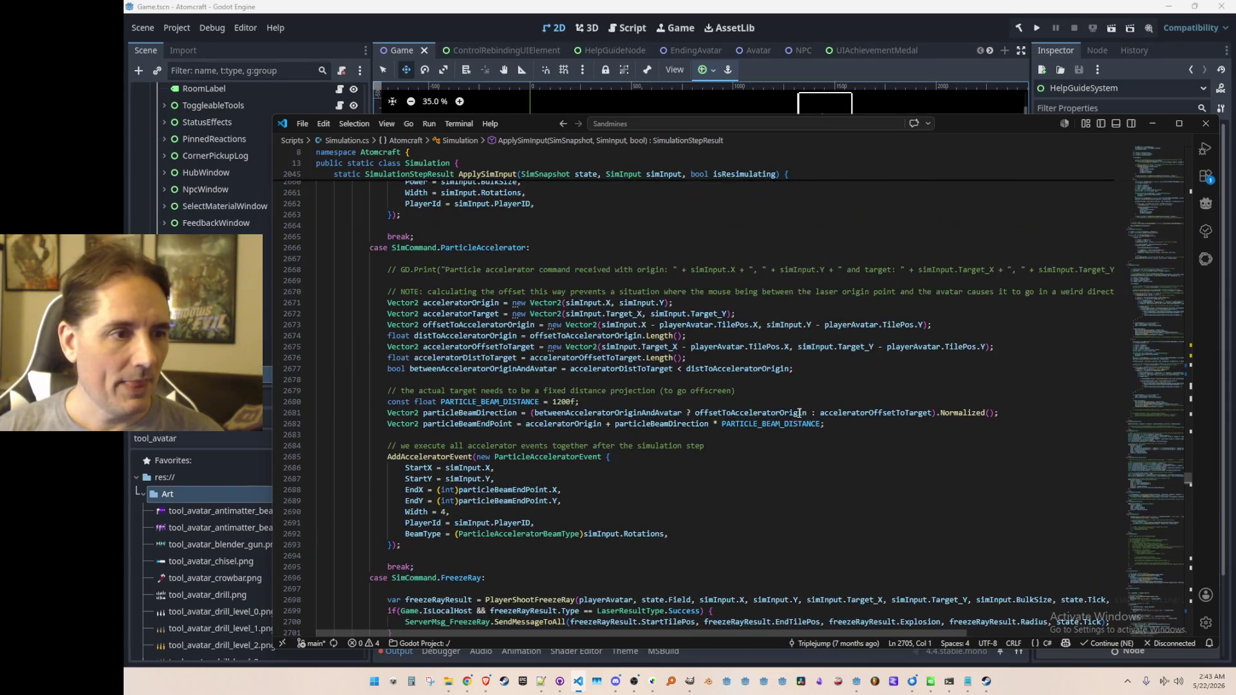
scroll(665, 412, "up", 8)
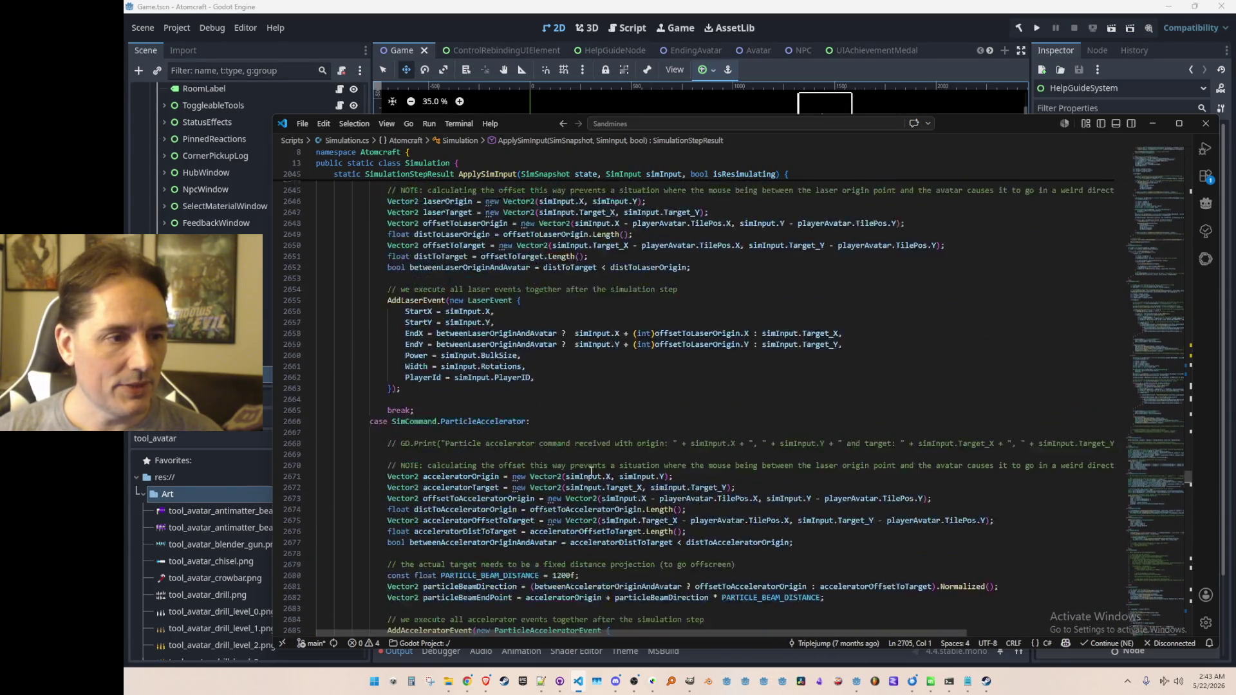
scroll(674, 465, "down", 1)
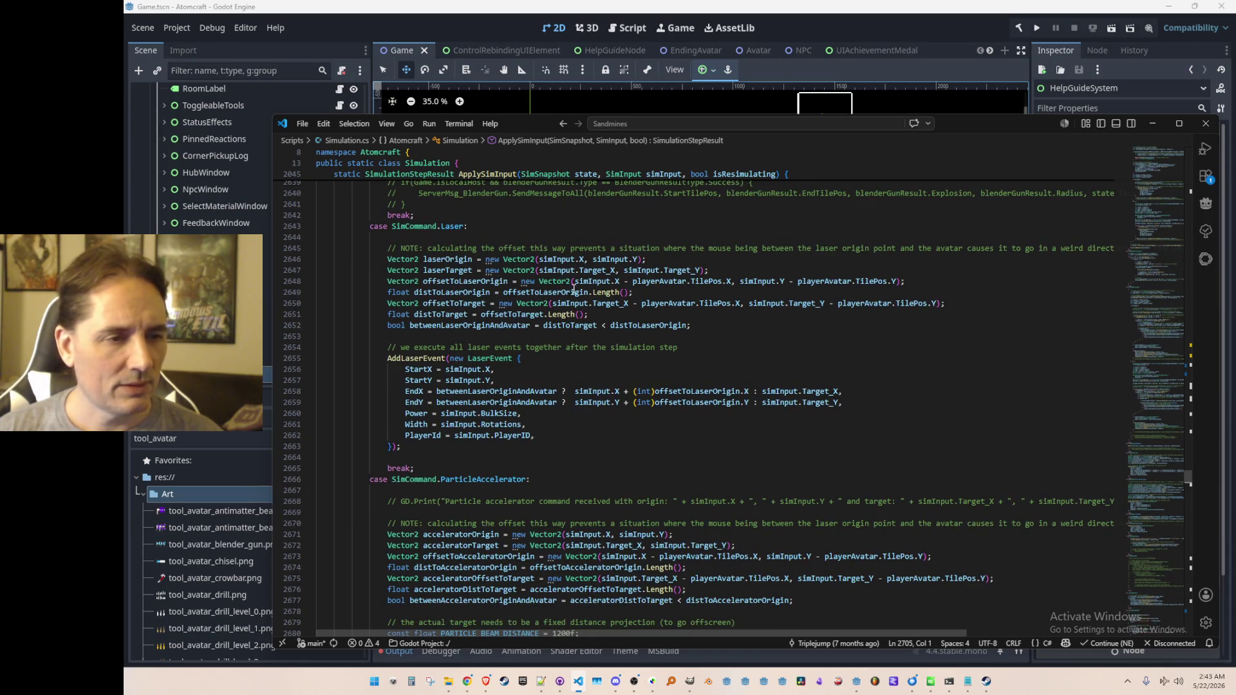
left_click(512, 334)
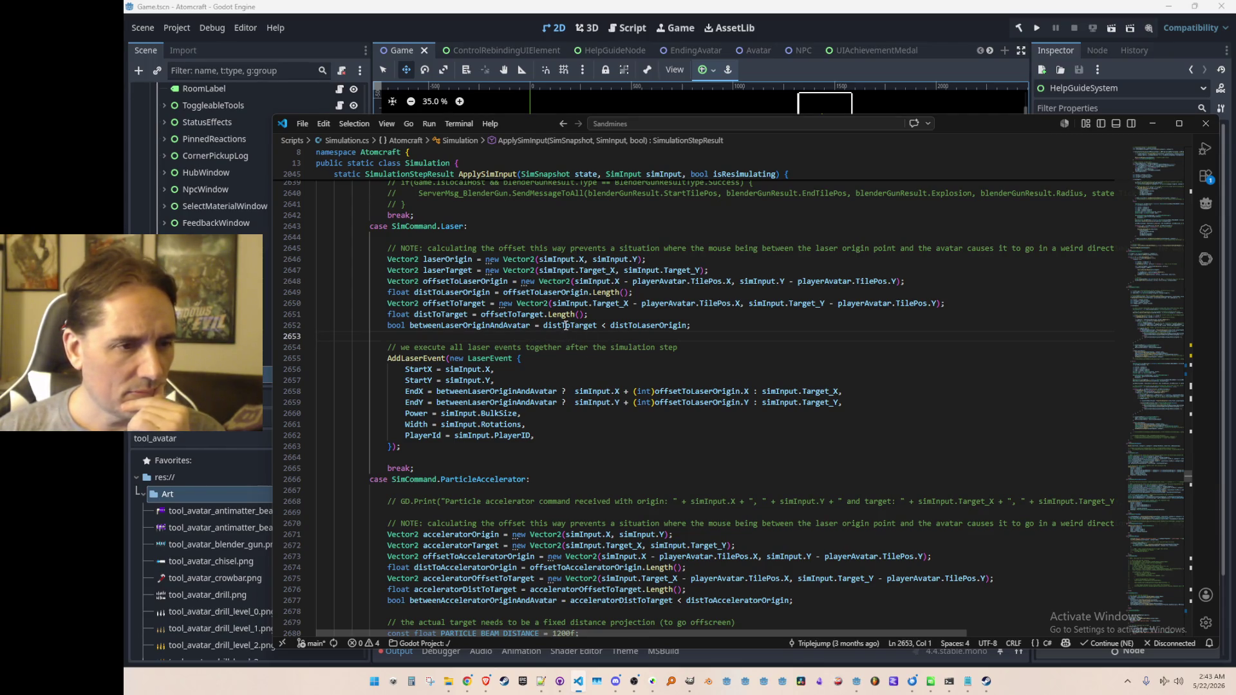
left_click(565, 326)
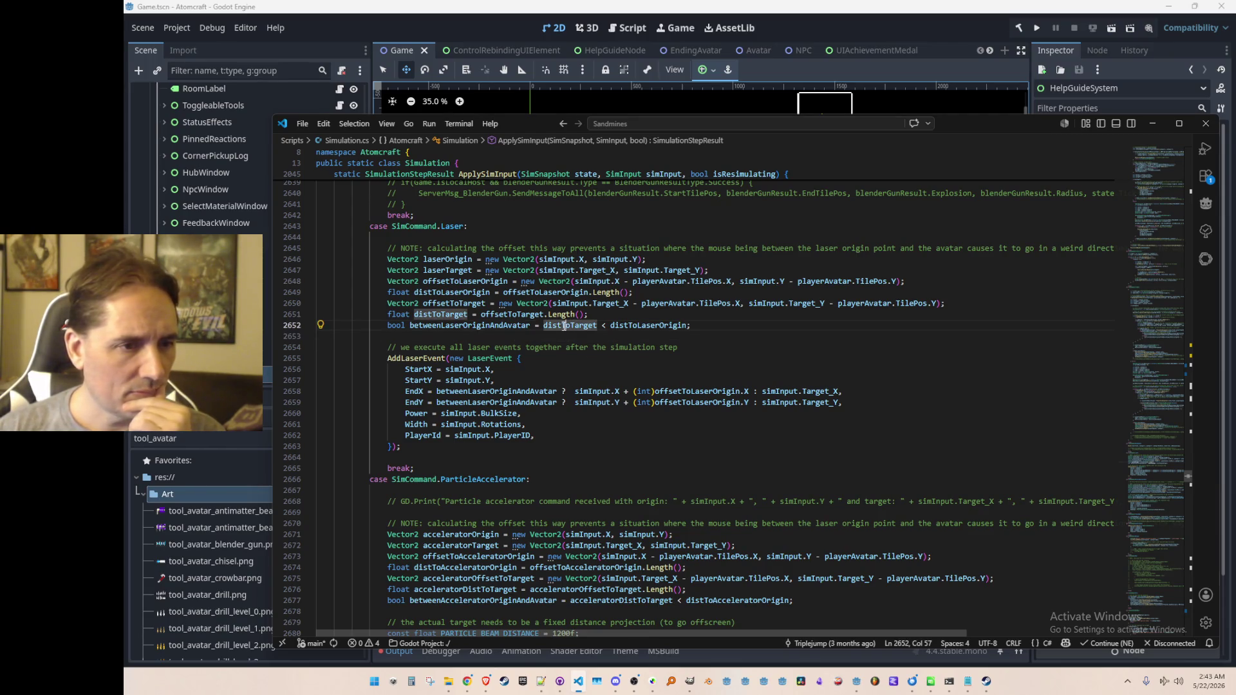
left_click(495, 326)
scroll(572, 338, "down", 8)
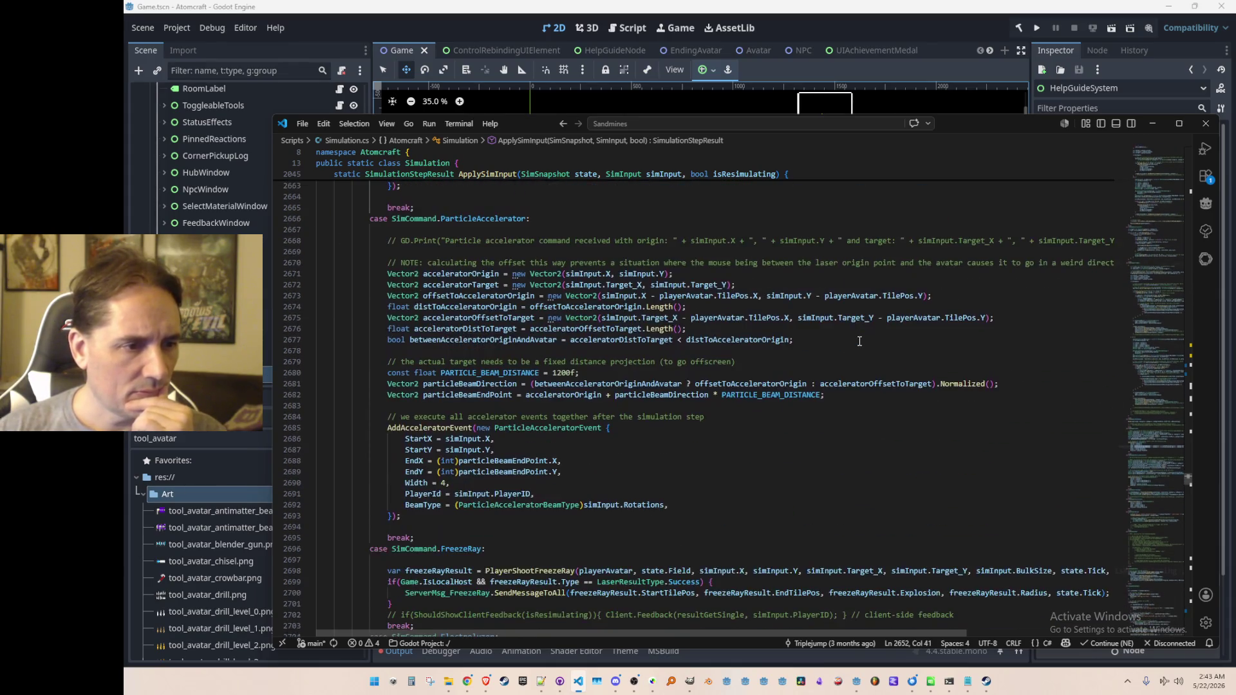
scroll(866, 334, "down", 10)
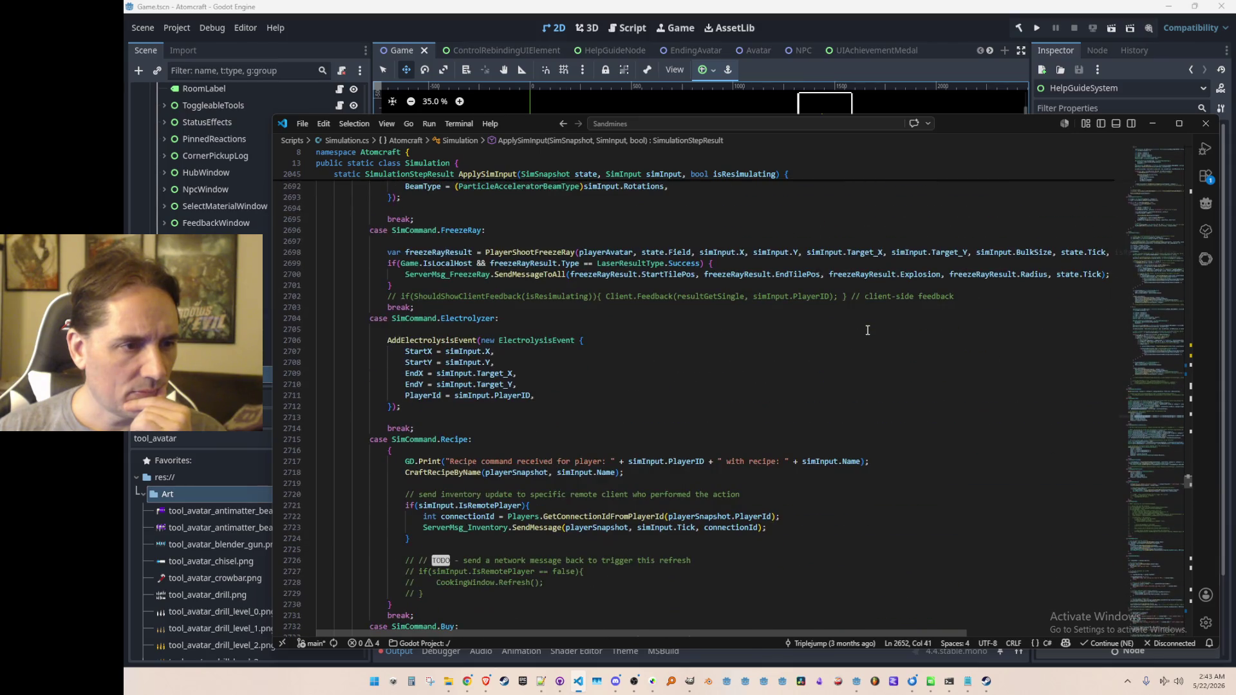
scroll(867, 330, "up", 13)
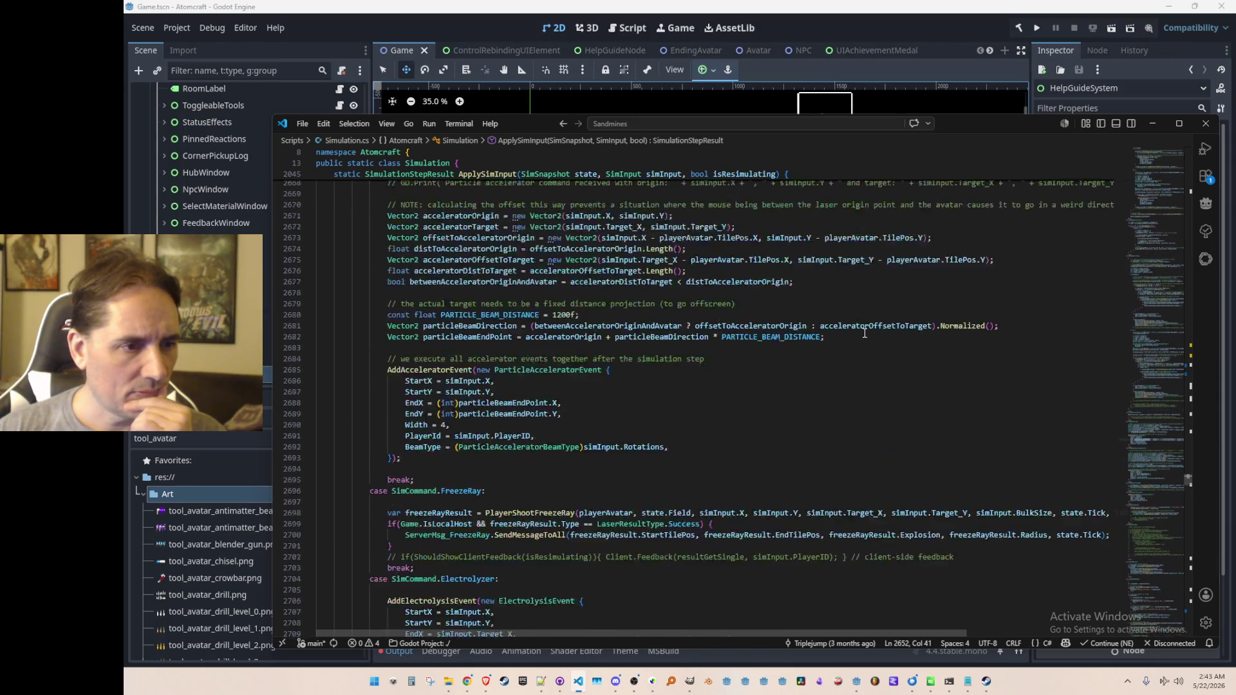
scroll(865, 334, "up", 4)
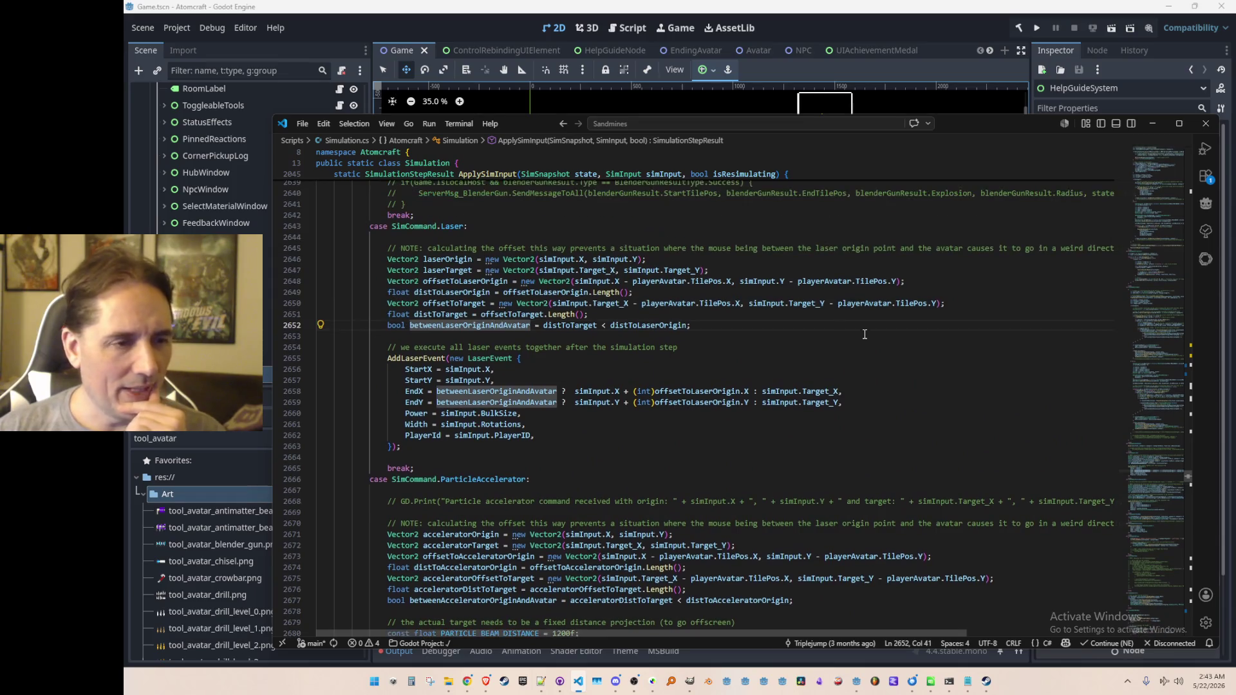
scroll(861, 337, "down", 1)
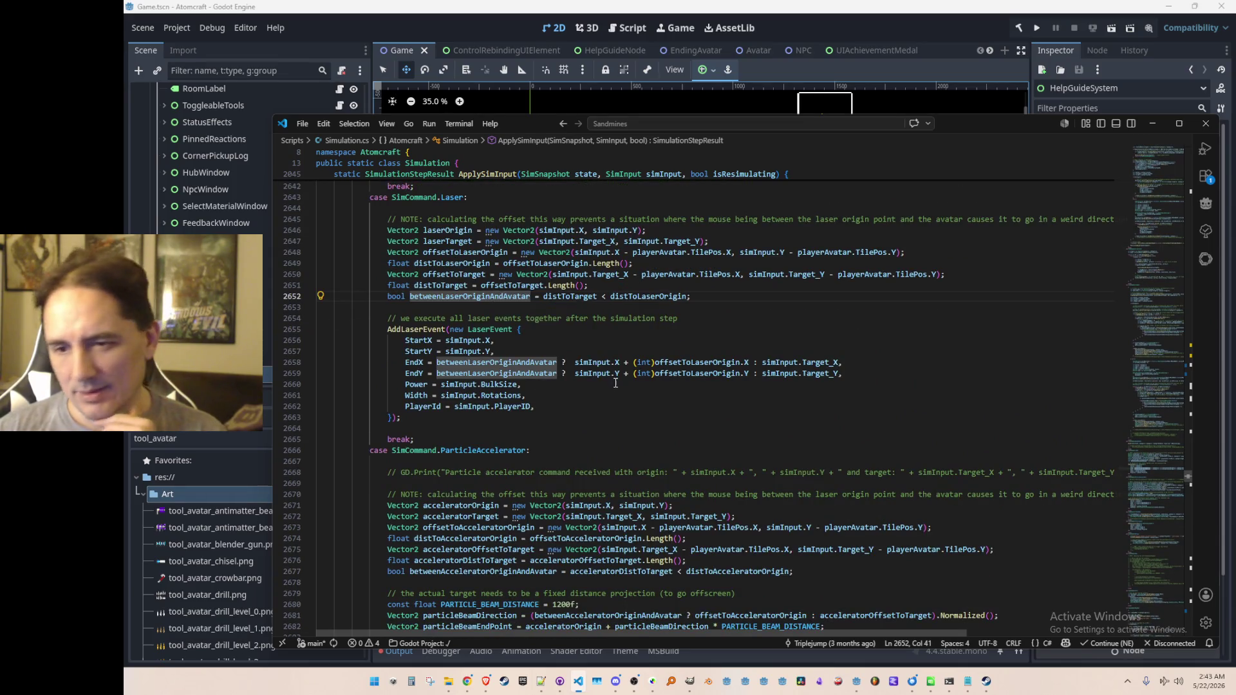
scroll(616, 382, "down", 7)
scroll(570, 328, "up", 7)
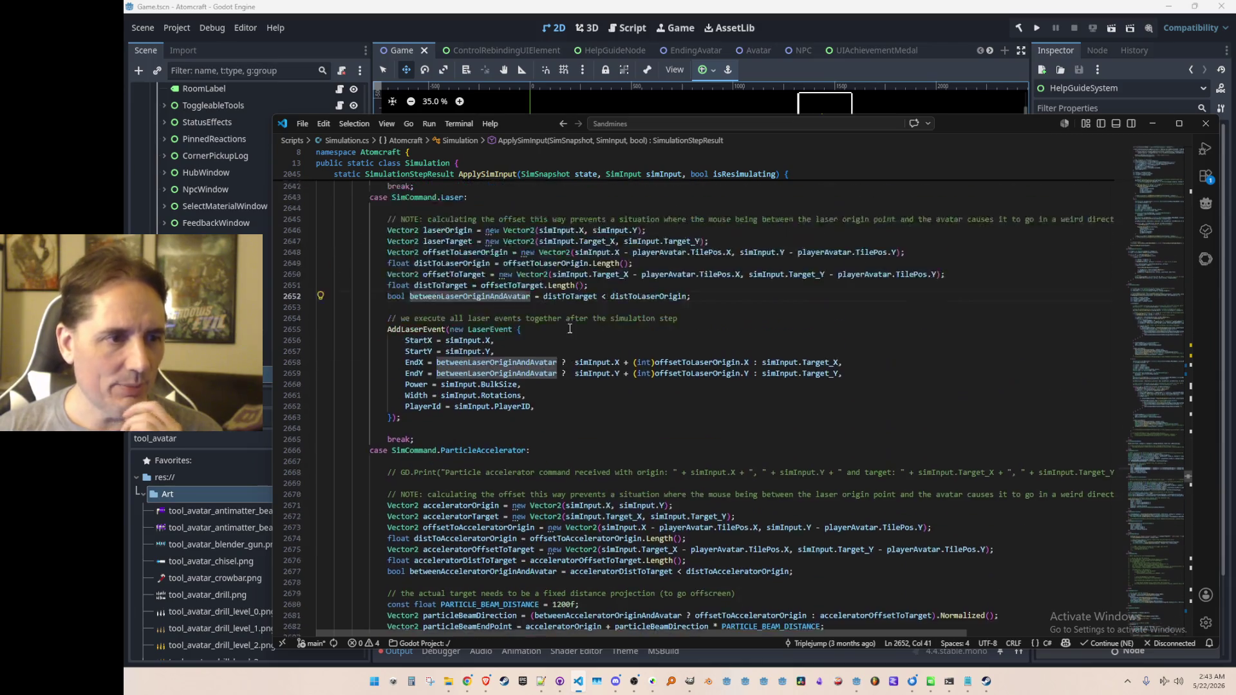
scroll(569, 329, "up", 3)
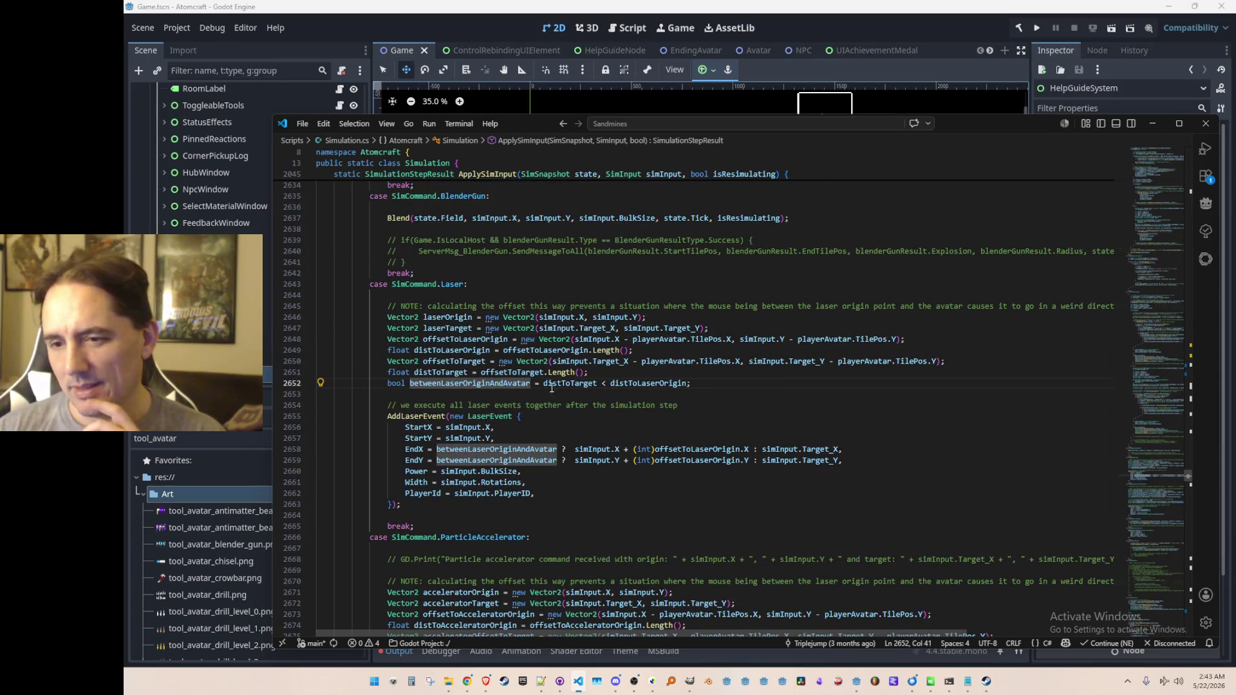
left_click(710, 375)
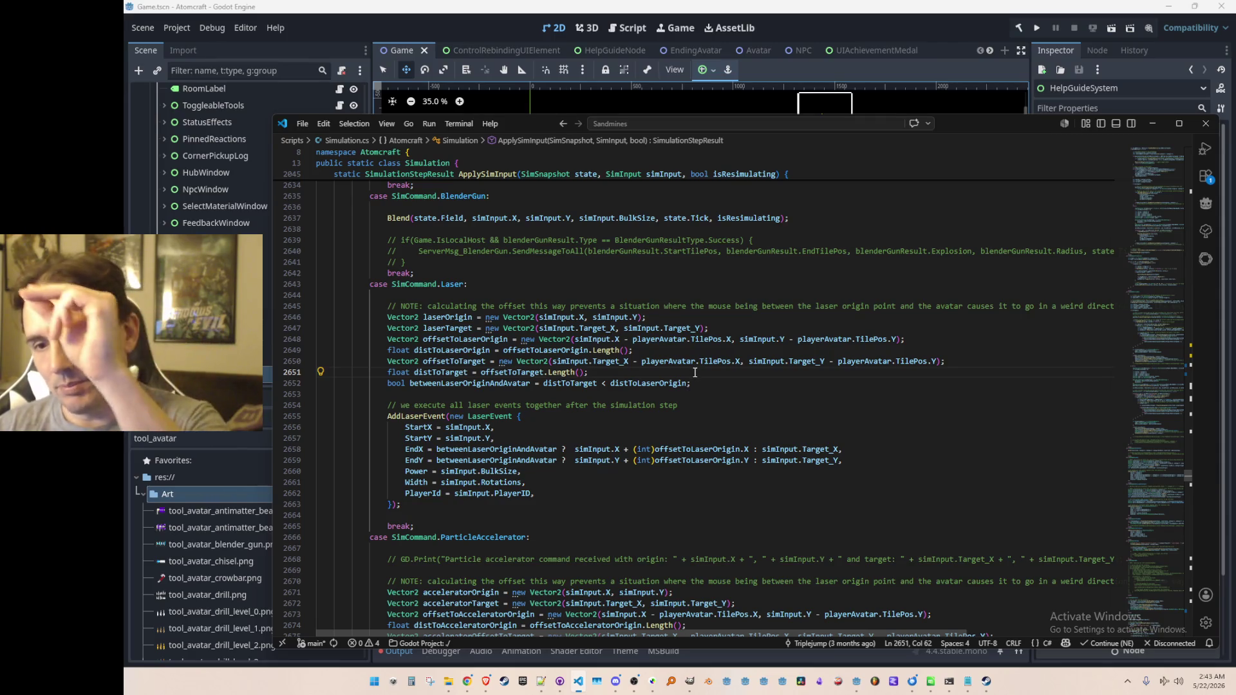
scroll(394, 380, "down", 3)
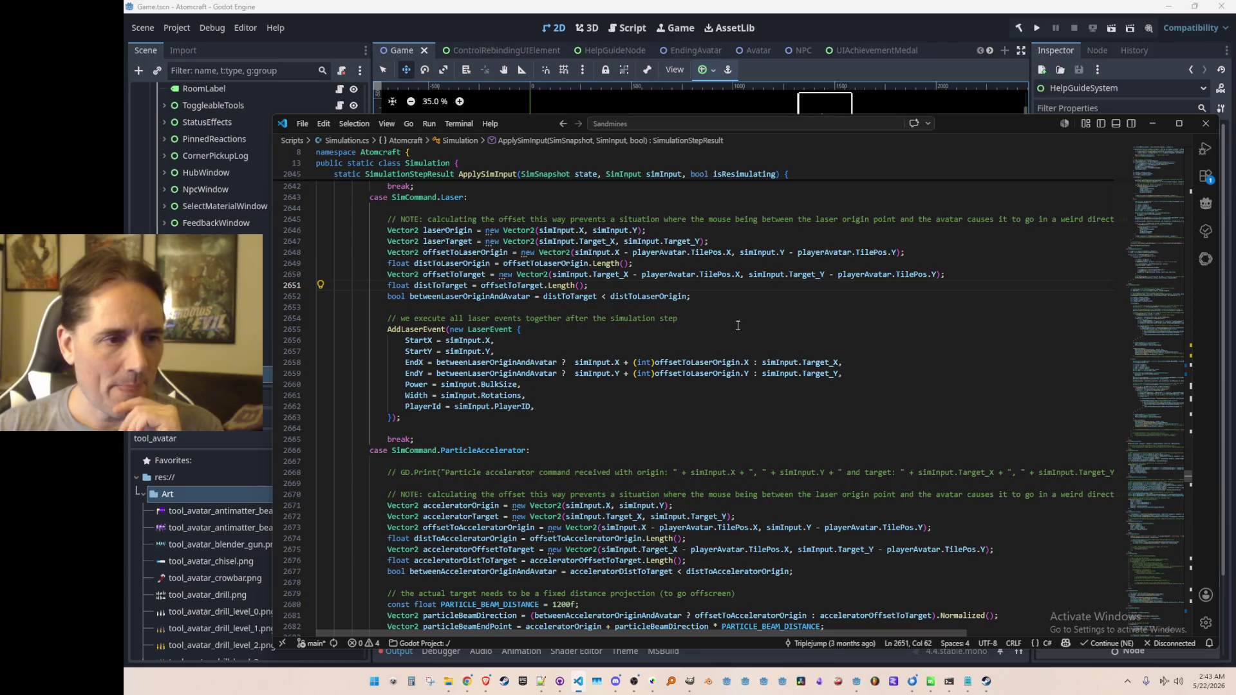
Step: Select and copy the Laser case's offset and distance calculation lines
key("Up")
key("Up")
key("Up")
key("Home")
key("Home")
key("shift+Down")
key("shift+Down")
key("shift+Down")
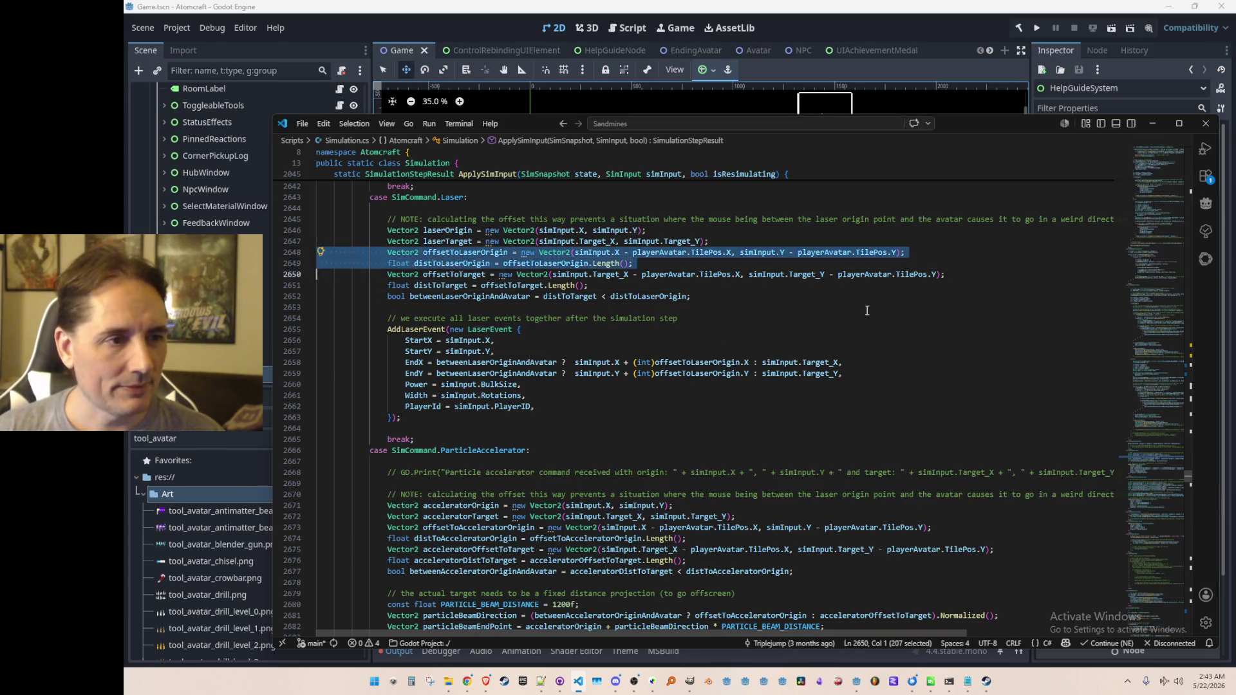
key("shift+Down")
key("Escape")
key("shift+Up")
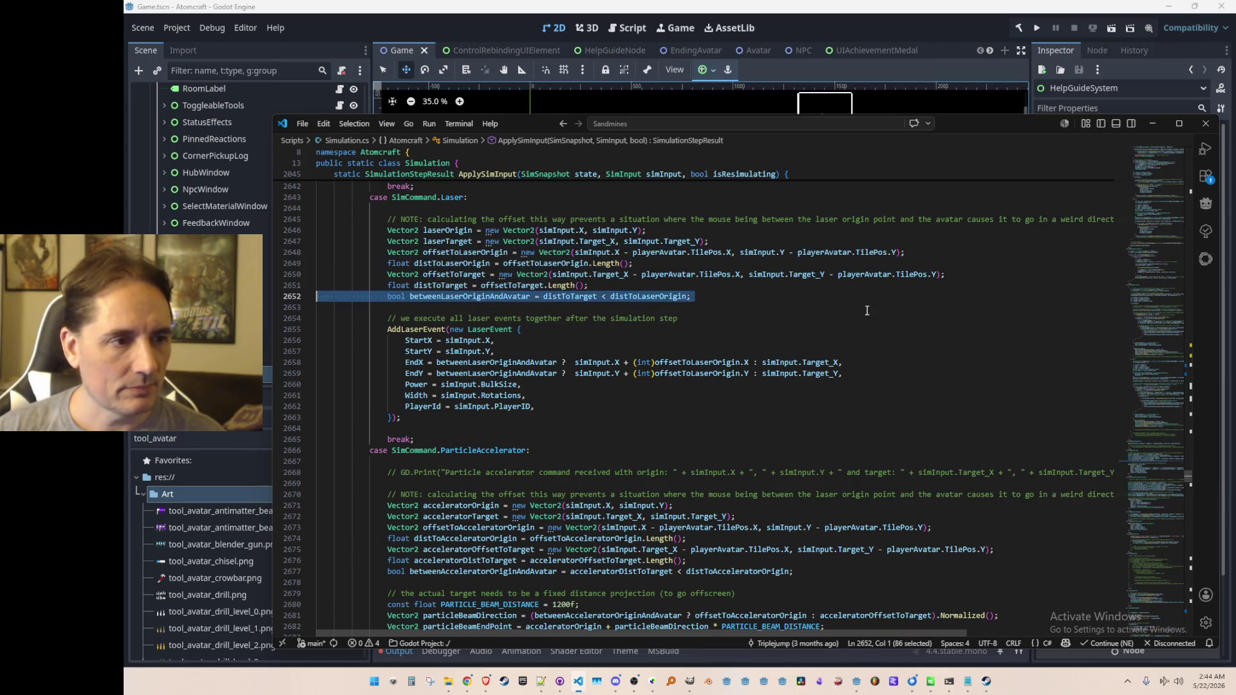
key("shift+Up")
key("shift+Up")
key("shift+Up")
key("shift+Up")
key("shift+Up")
key("Down")
Step: Paste the laser offset calculations into the empty line of the FreezeRay case
scroll(873, 322, "down", 10)
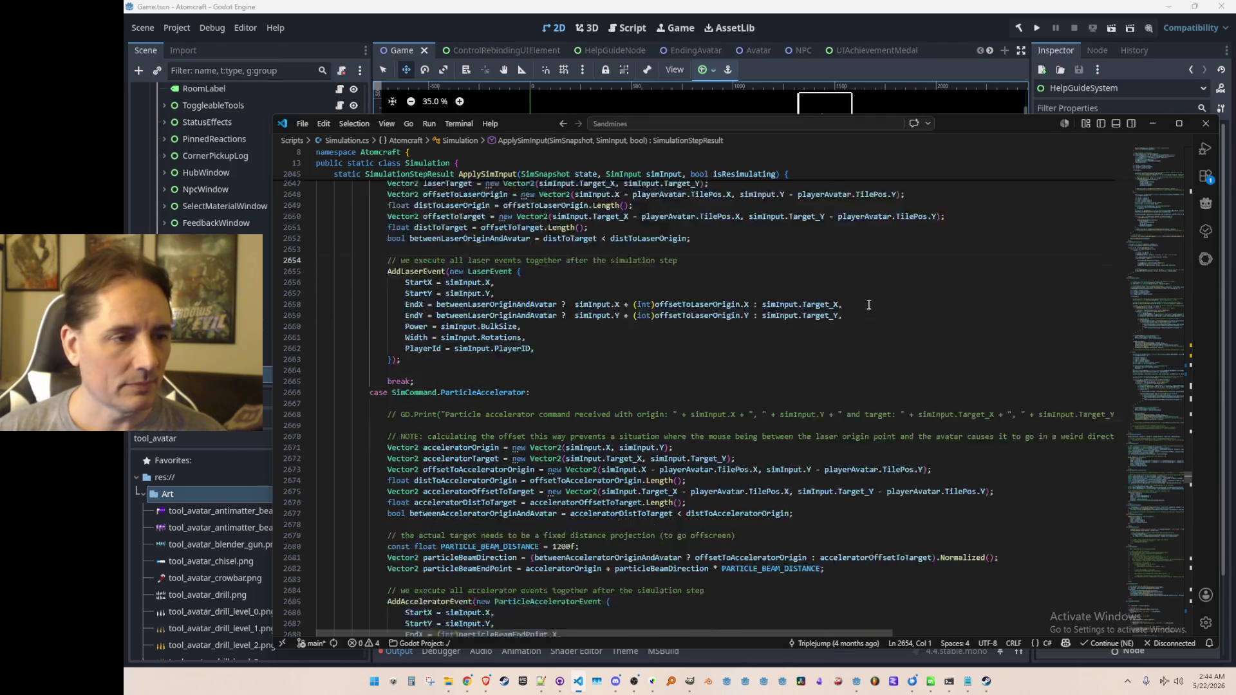
scroll(877, 351, "down", 6)
left_click(892, 270)
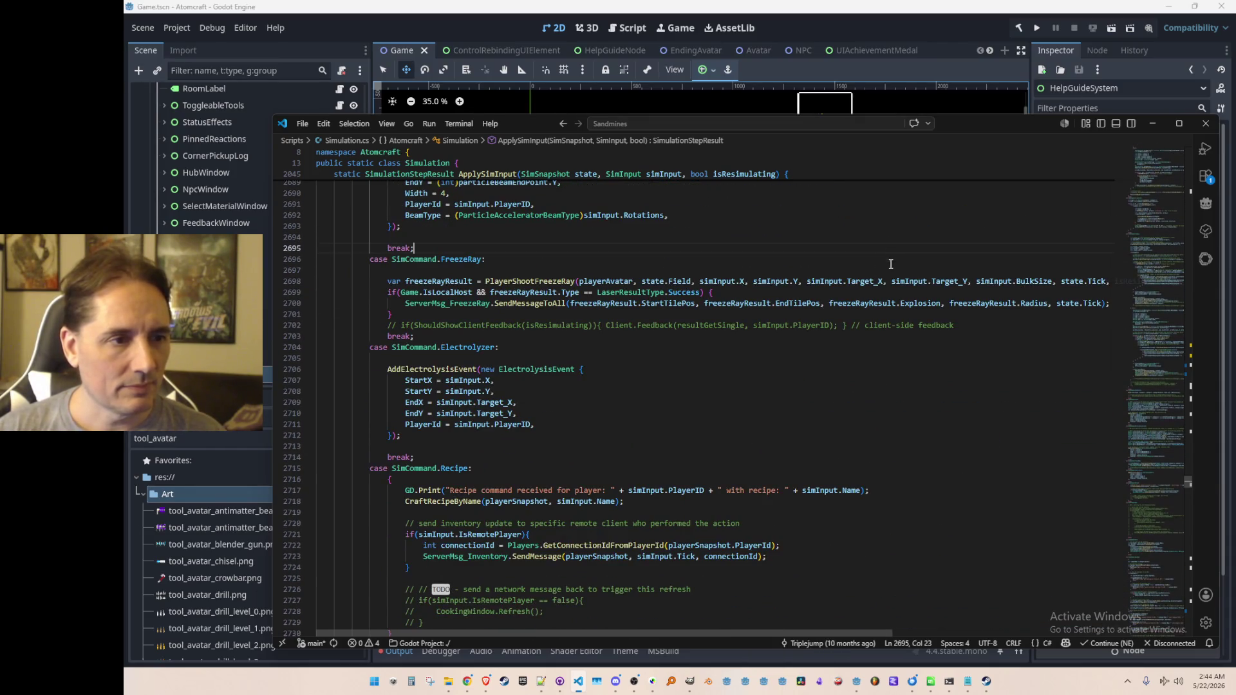
key("Tab")
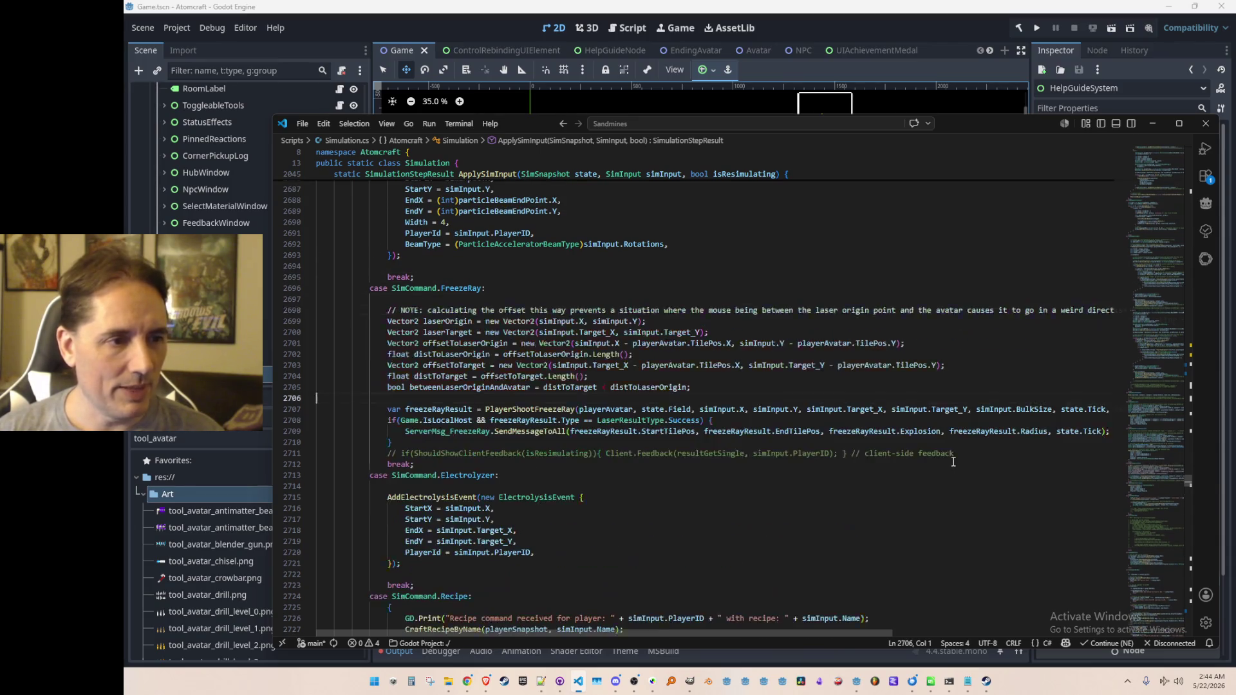
key("Left")
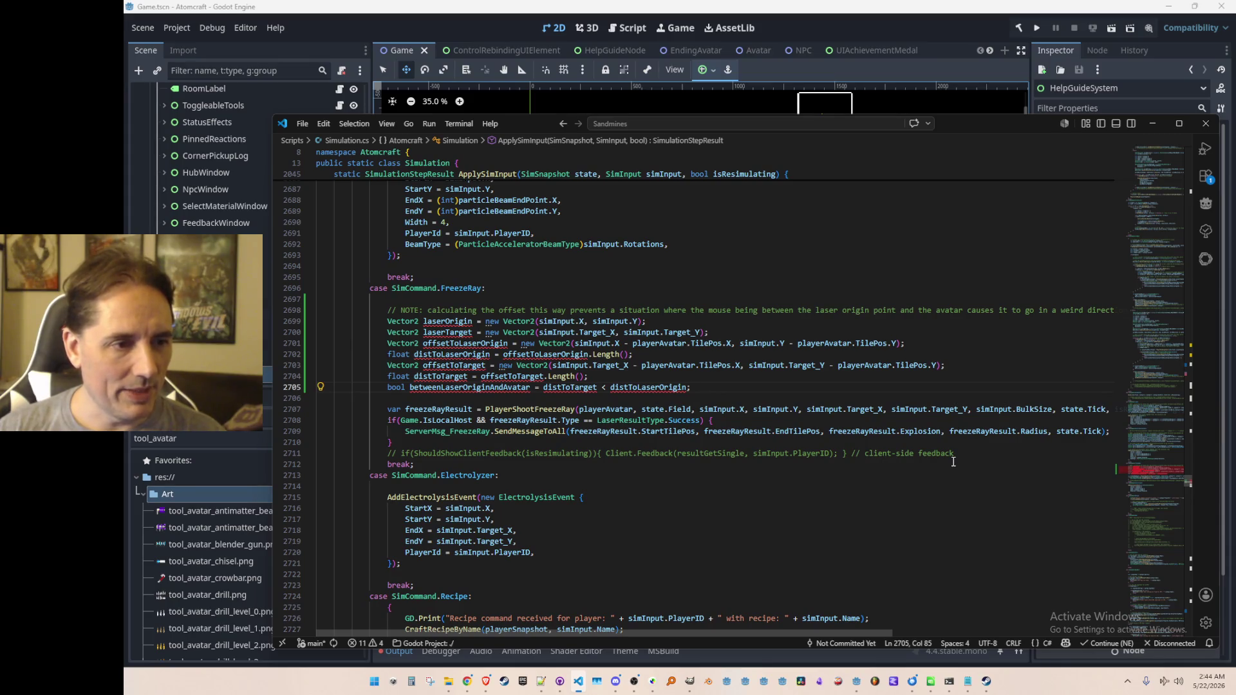
Step: Comment out the pasted calculation block, including its NOTE comment line
key("shift+Home")
key("shift+Home")
key("shift+Up")
key("shift+Up")
key("shift+Up")
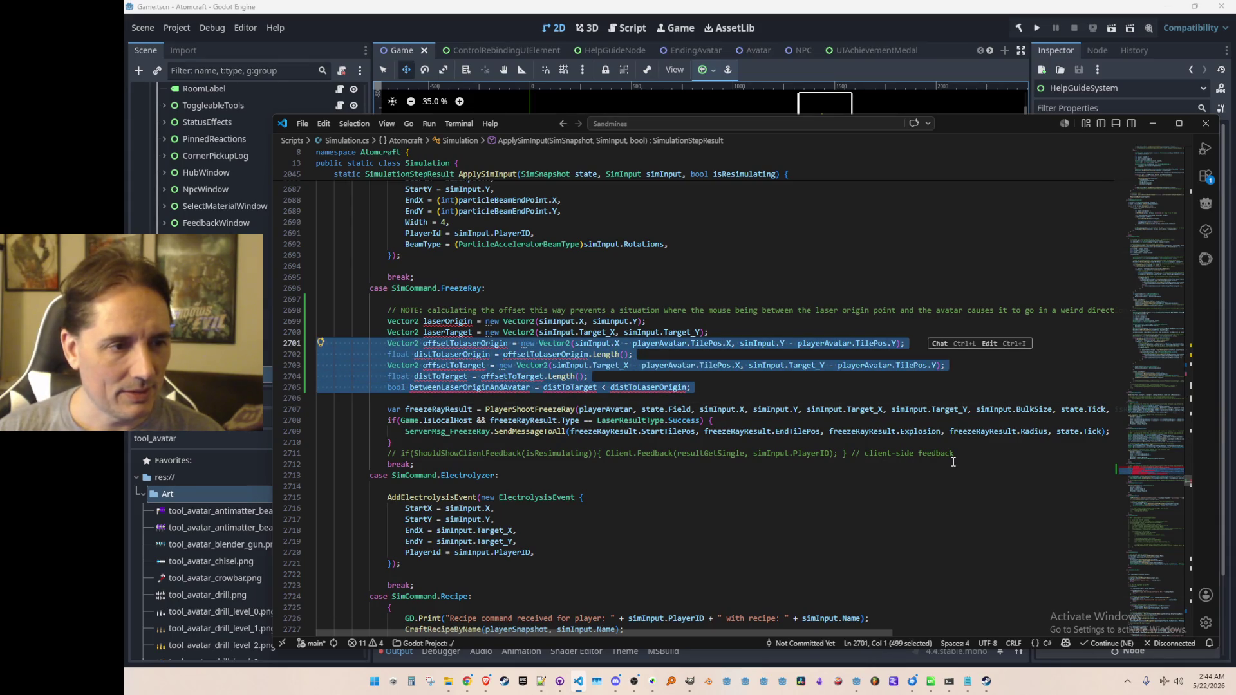
key("shift+Up")
key("shift+Up")
key("shift+Up")
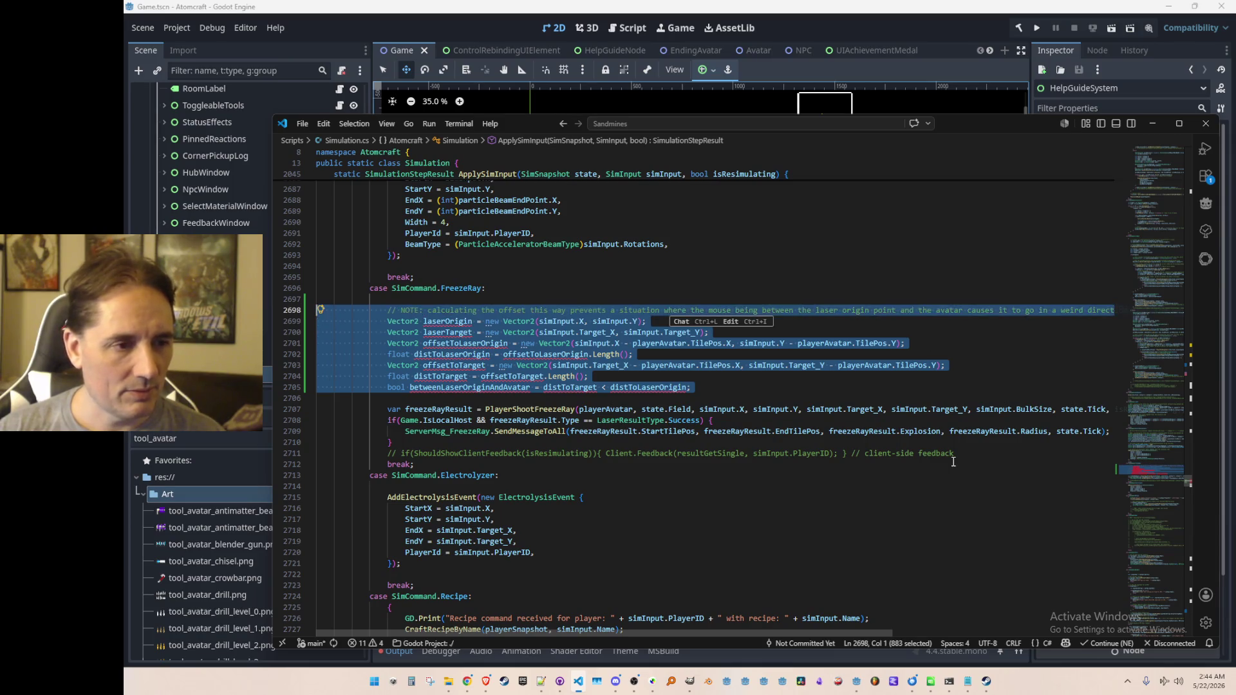
key("ctrl+slash")
key("Up")
scroll(823, 407, "up", 5)
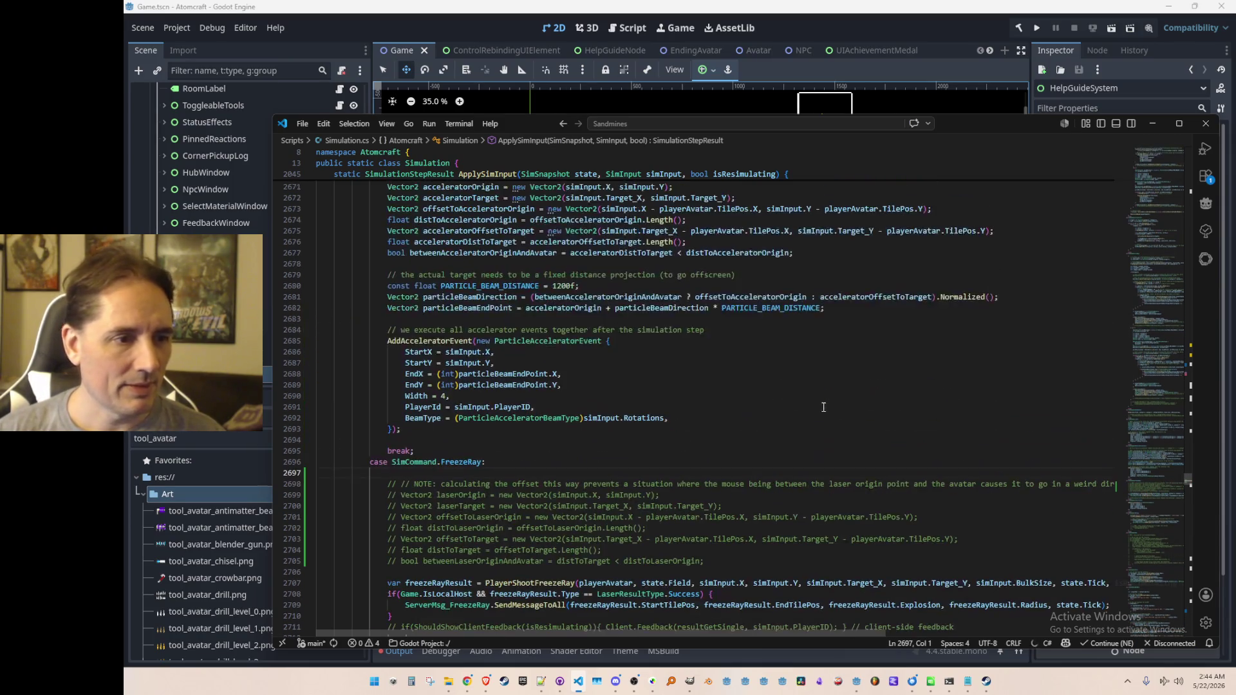
scroll(720, 446, "up", 8)
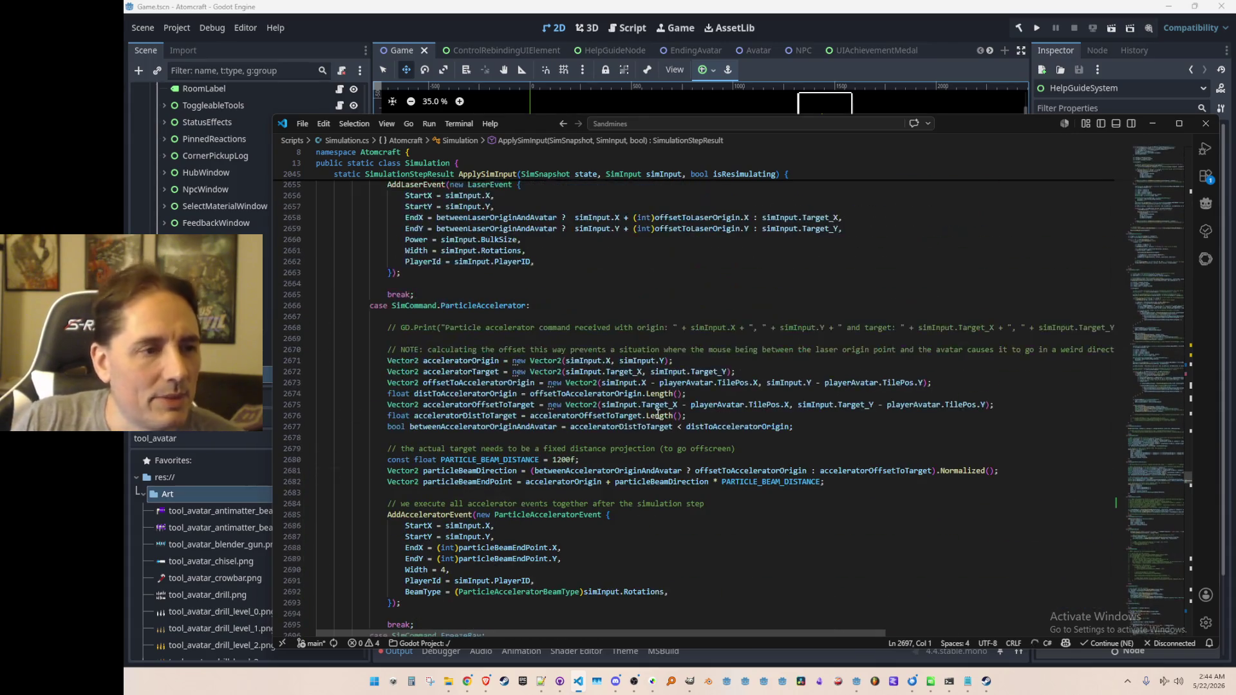
scroll(682, 435, "up", 3)
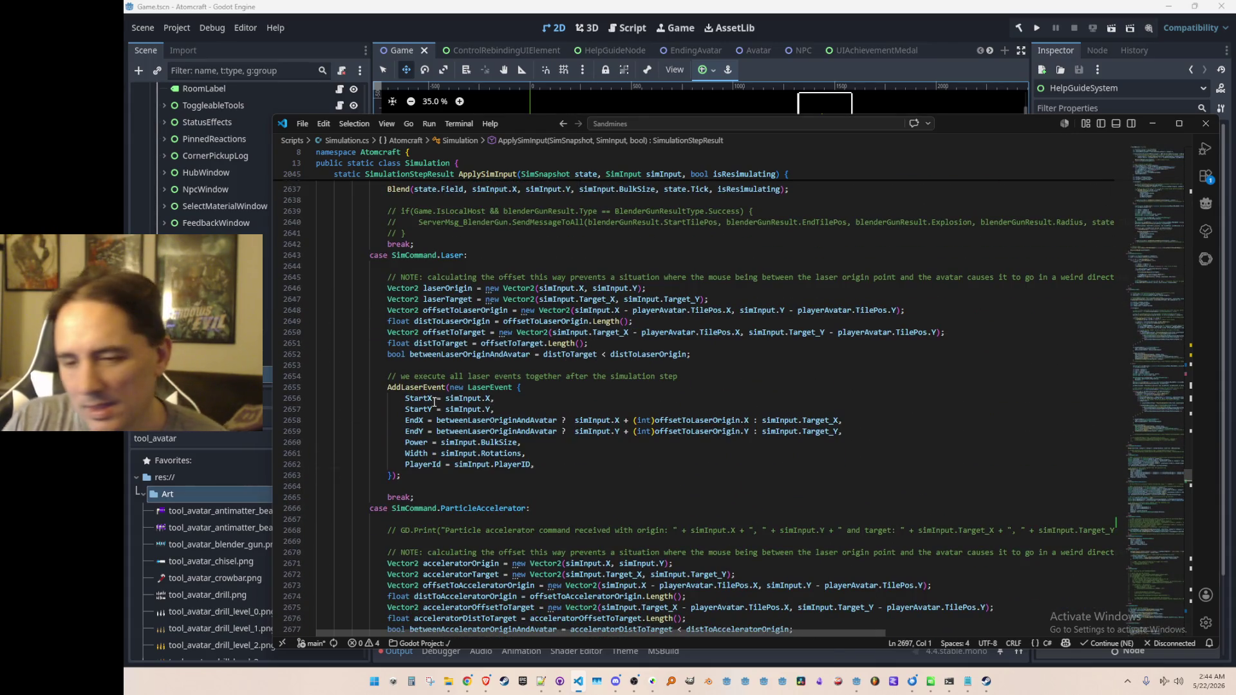
left_click(579, 340)
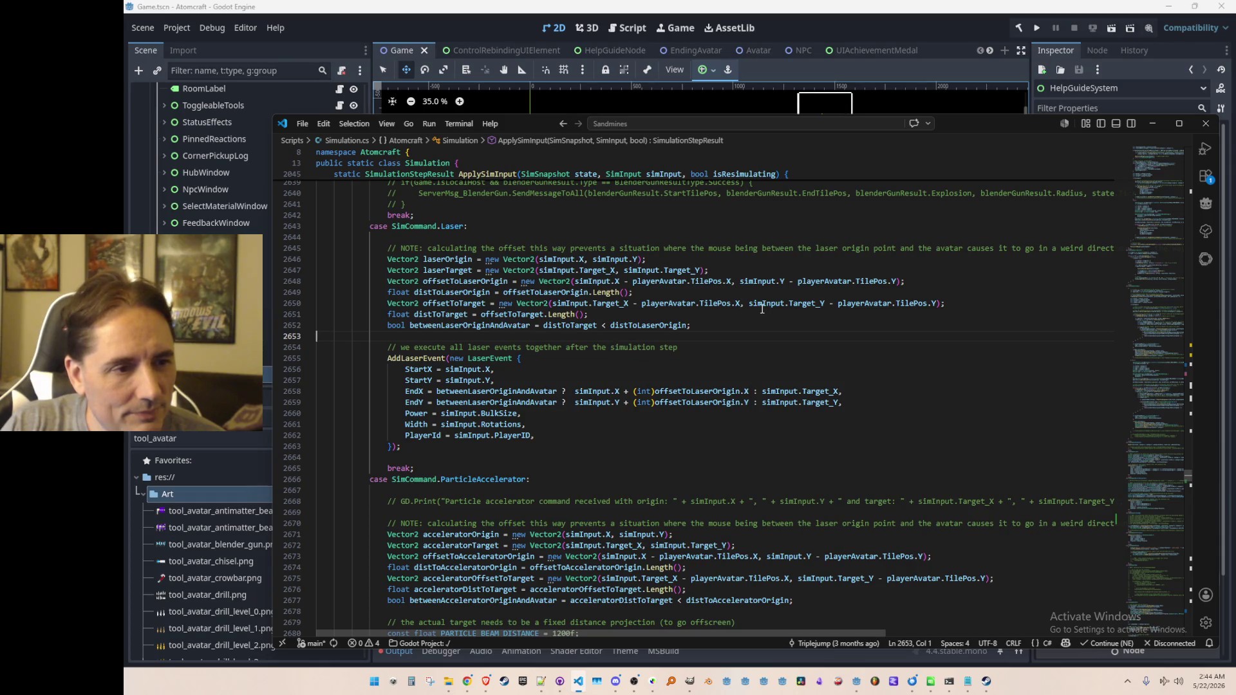
scroll(715, 353, "down", 8)
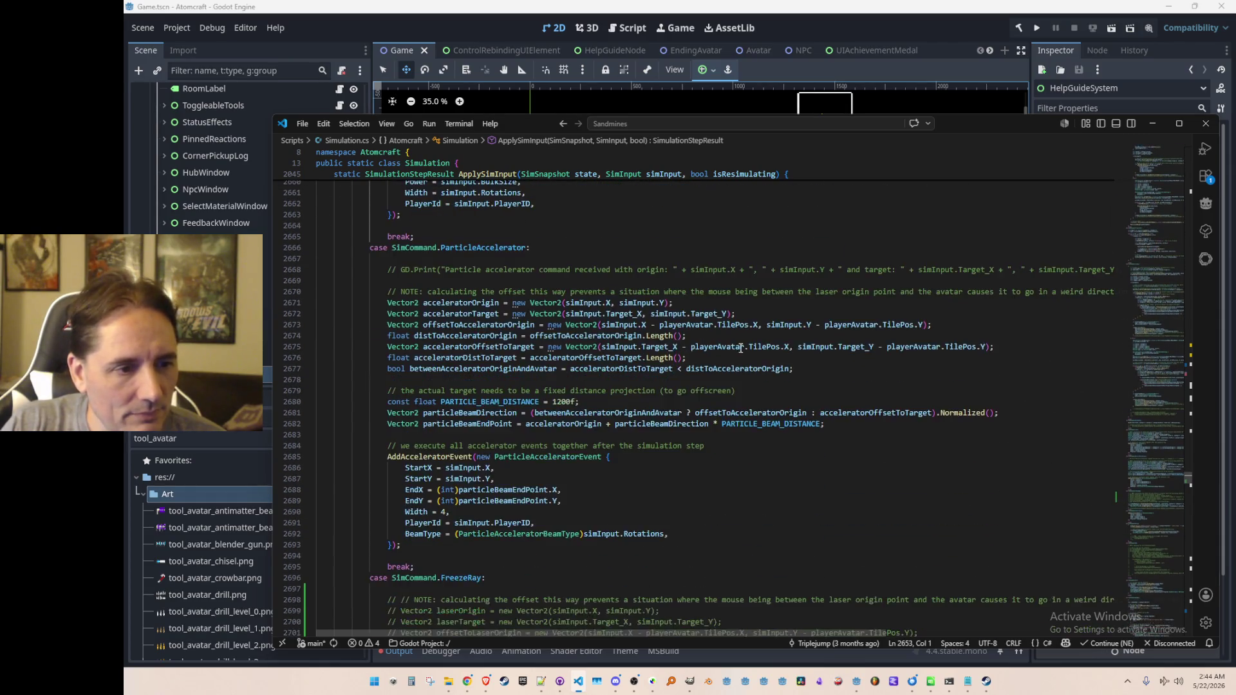
left_click(559, 428)
left_click(654, 428)
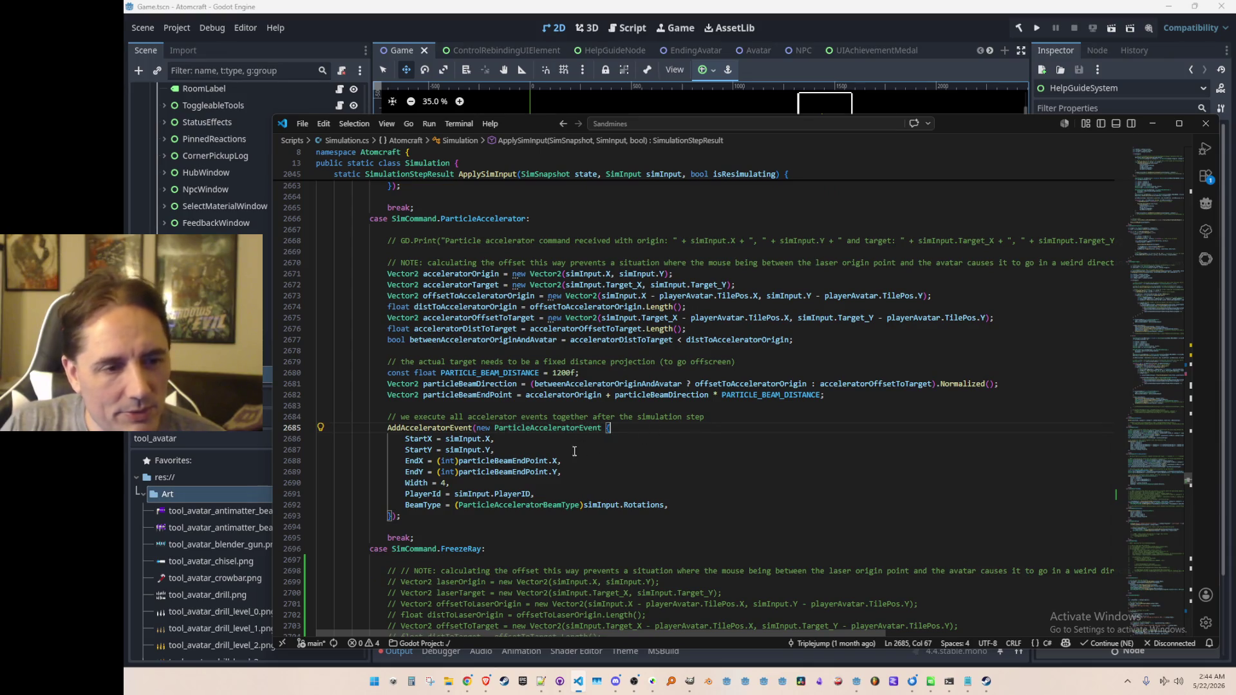
scroll(591, 434, "up", 7)
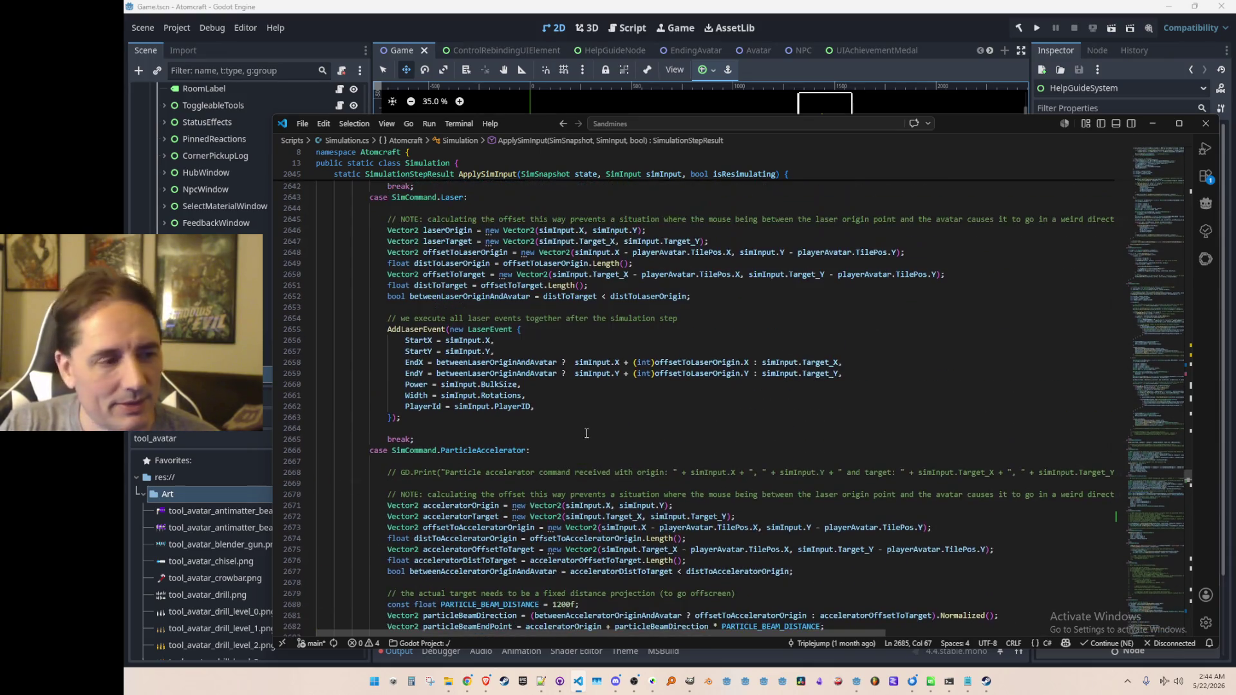
left_click(634, 309)
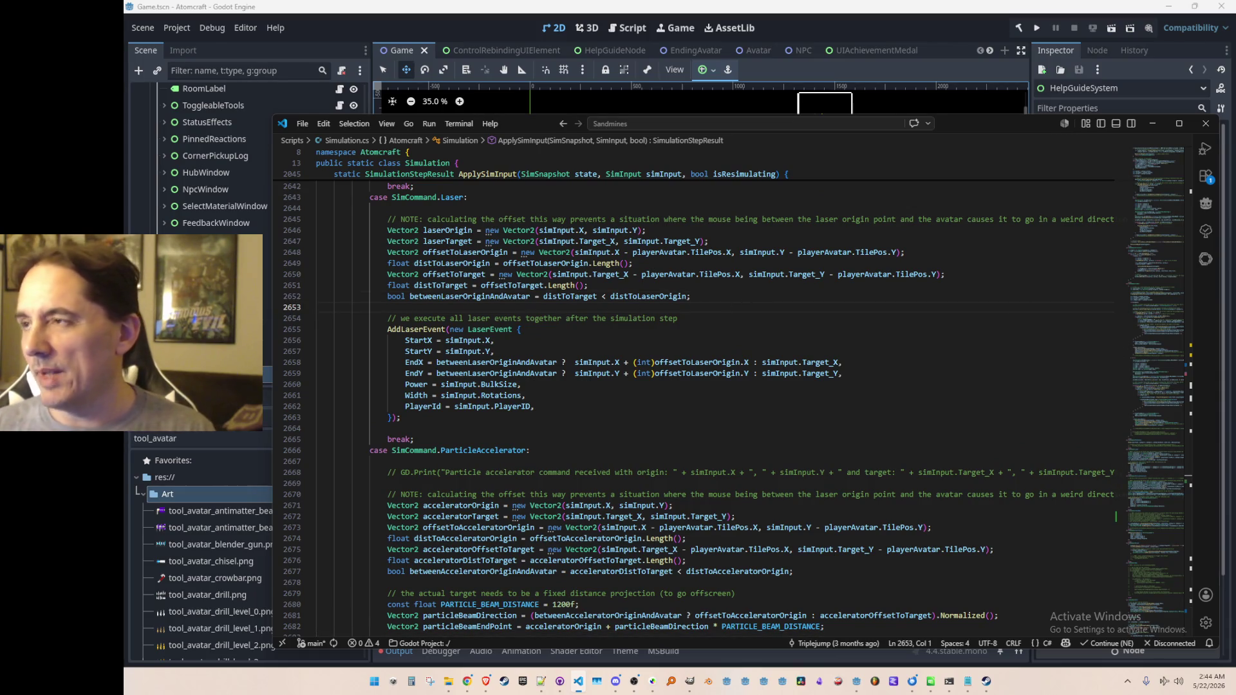
key("alt+Tab")
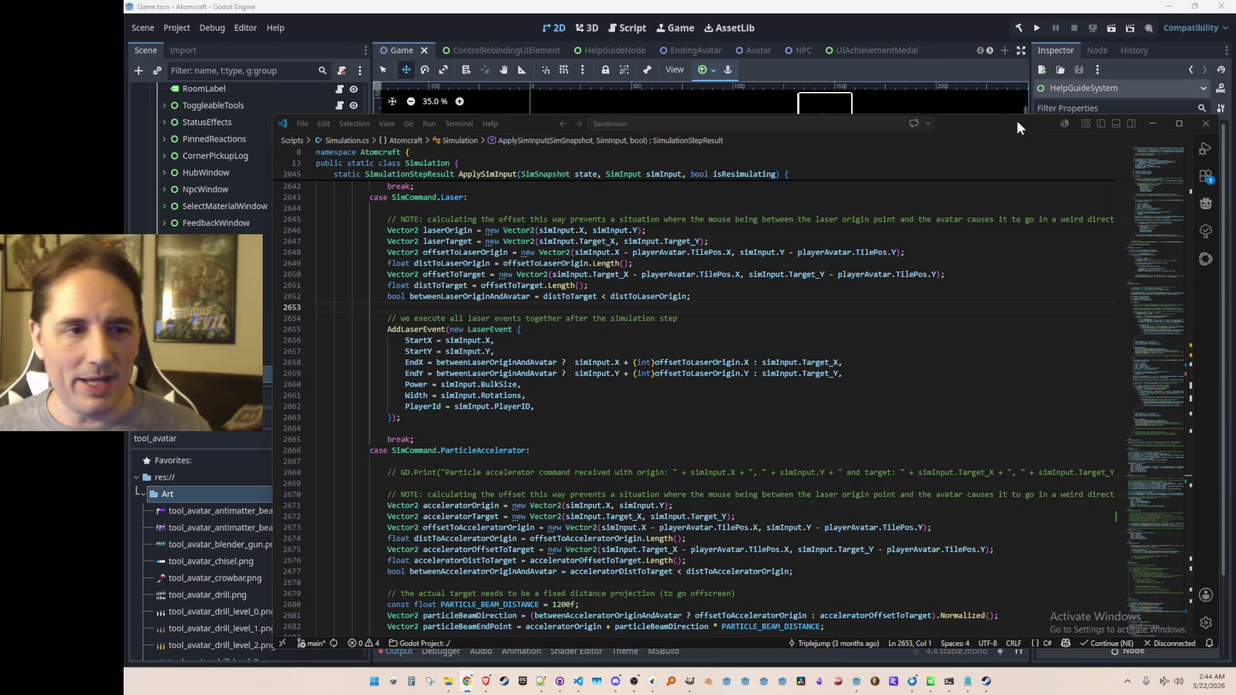
Step: Focus the Godot editor, then switch back to the Sonic CD soundtrack YouTube window
left_click(991, 44)
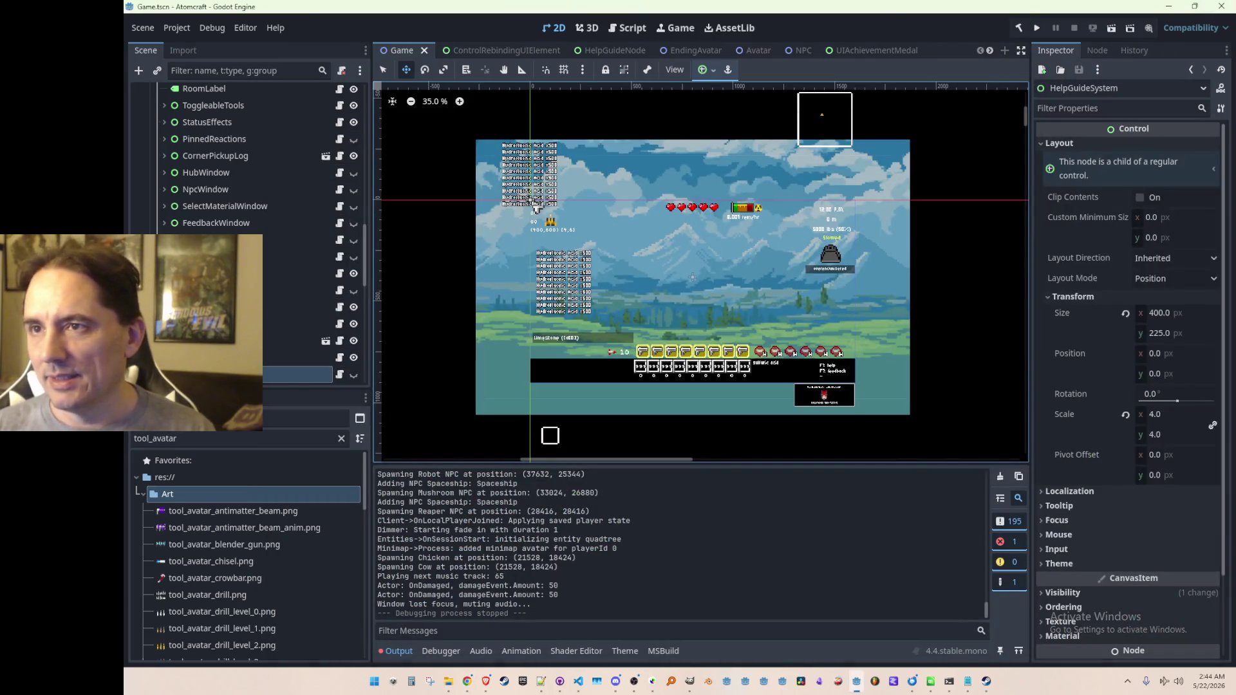
key("alt+Tab")
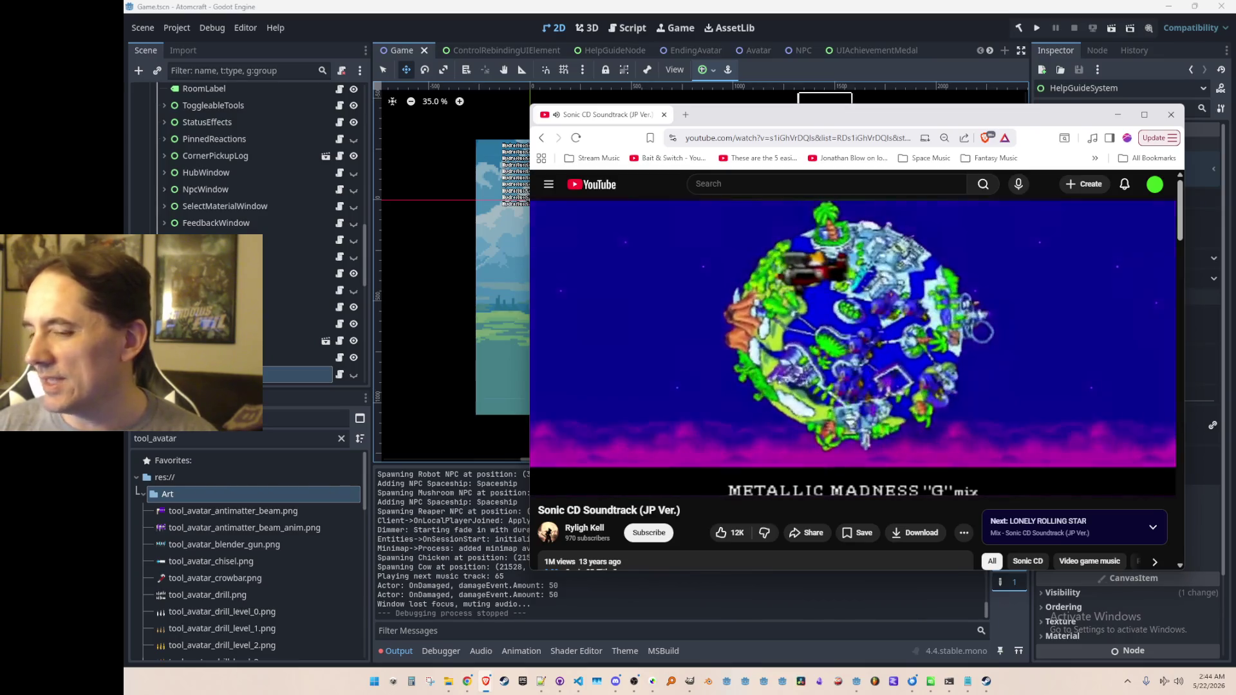
left_click_drag(1028, 121, 1028, 130)
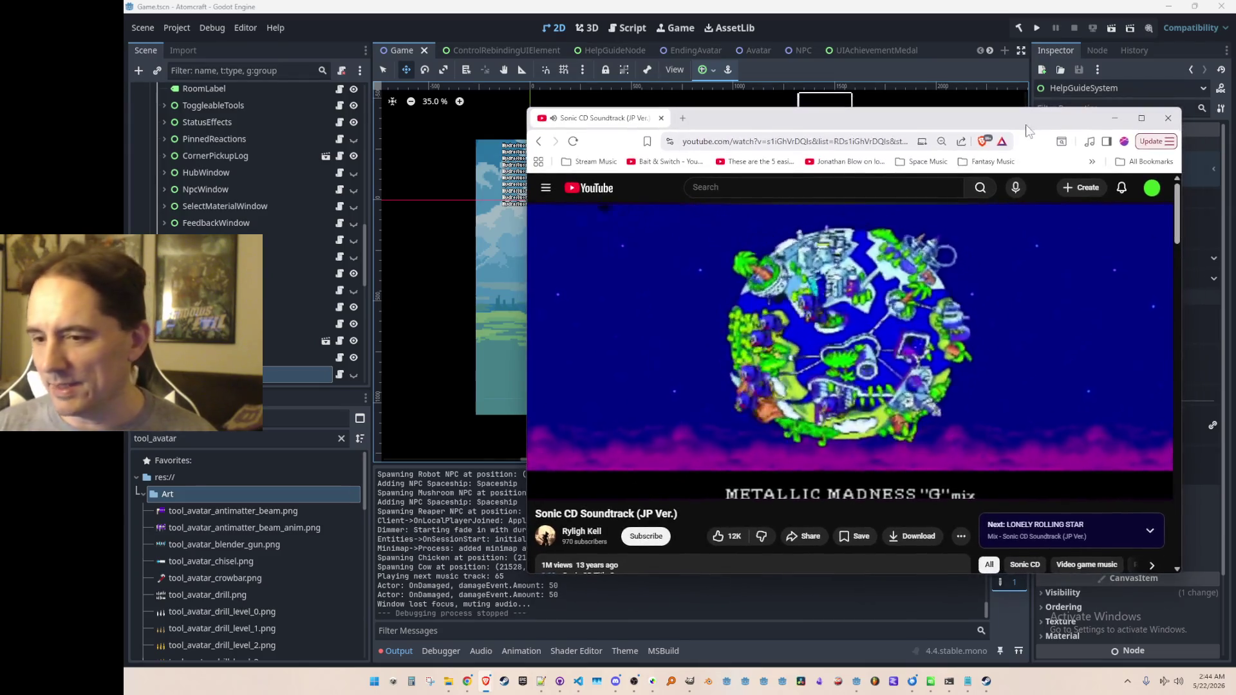